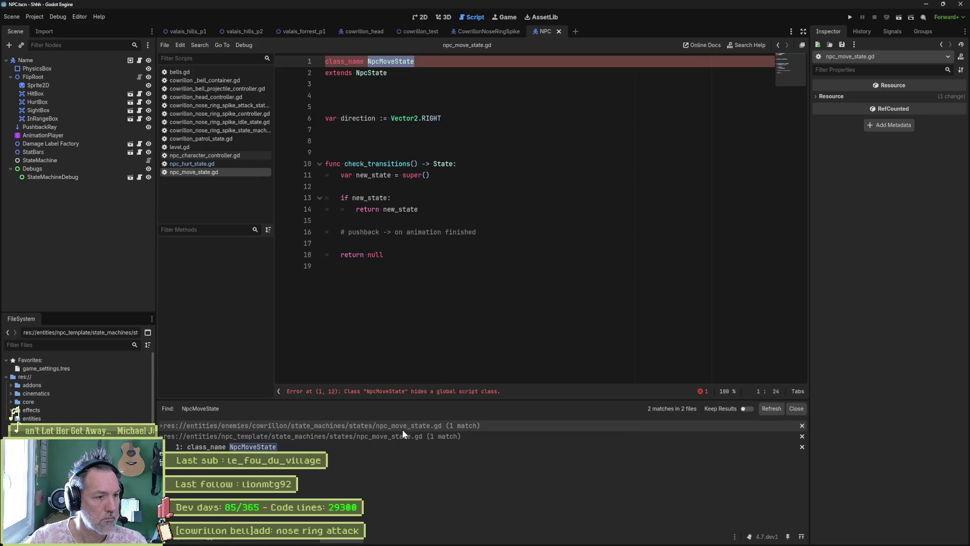
# Open the cowrillon NpcMoveState match, delete the duplicate npc_move_state.gd and confirm the prompts.
pyautogui.click(352, 437)
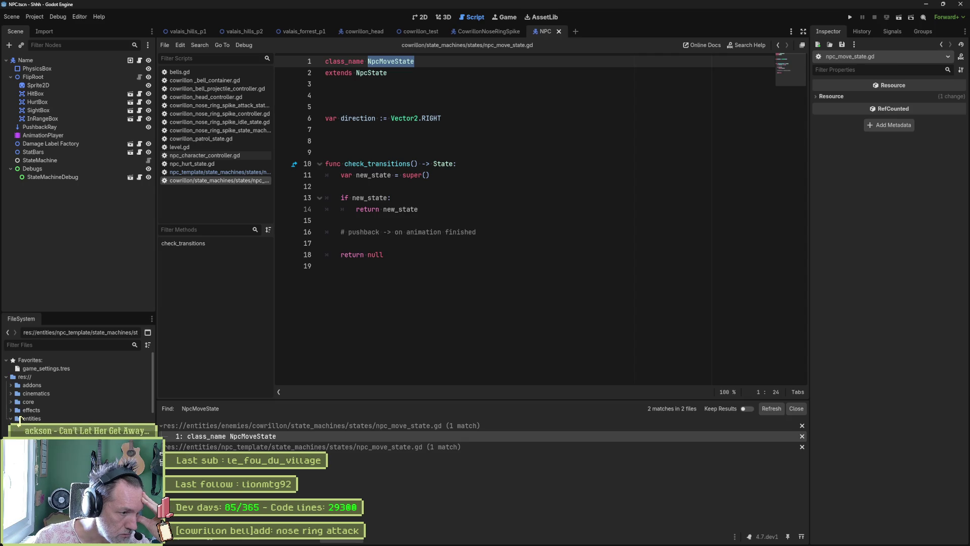
pyautogui.scroll(-2, 19, 419)
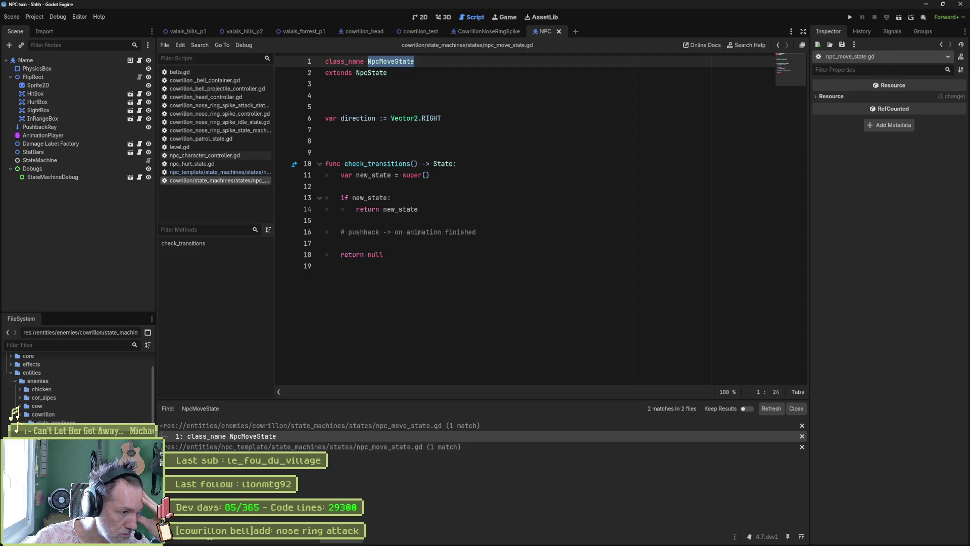
pyautogui.press('Return')
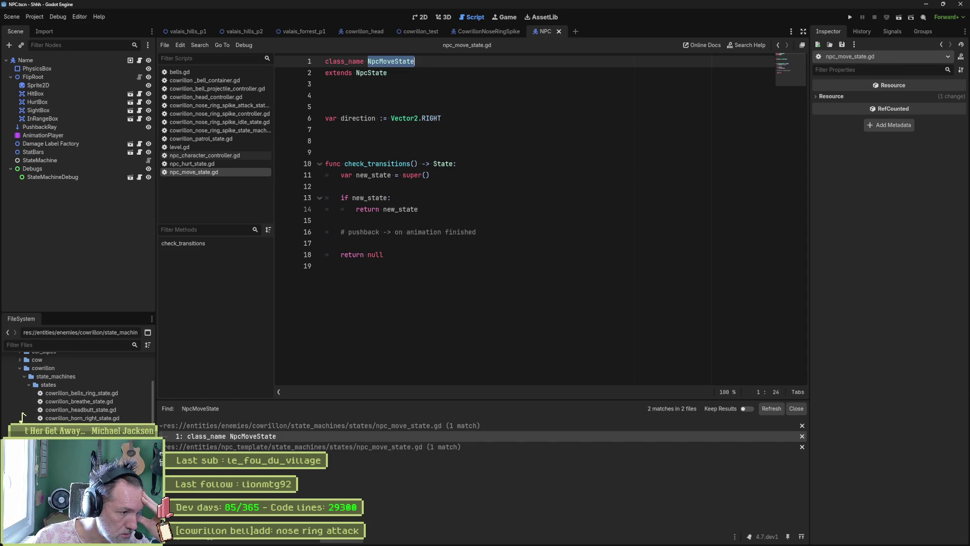
pyautogui.press('Return')
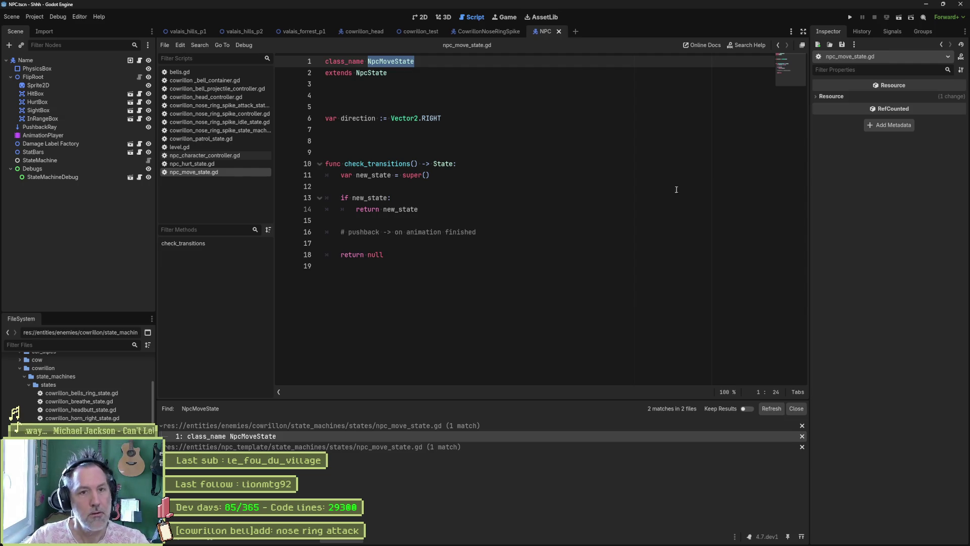
# Close Godot, relaunch it and reopen the Shhh project from the Project Manager.
pyautogui.click(961, 4)
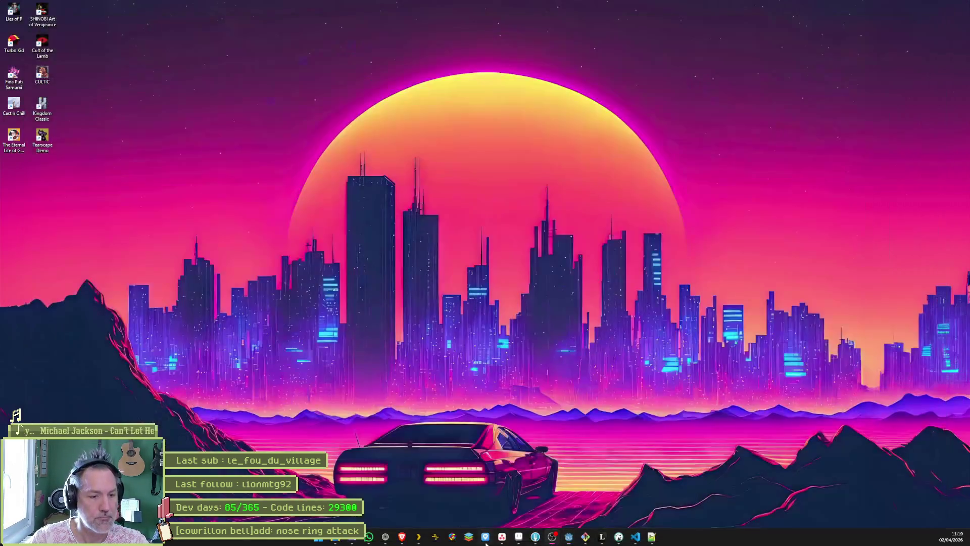
pyautogui.click(570, 538)
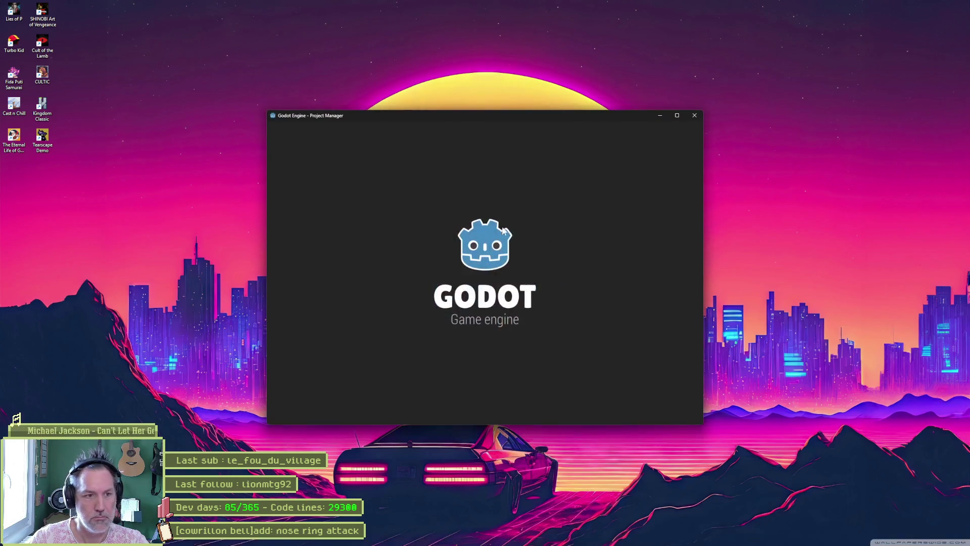
pyautogui.doubleClick(398, 174)
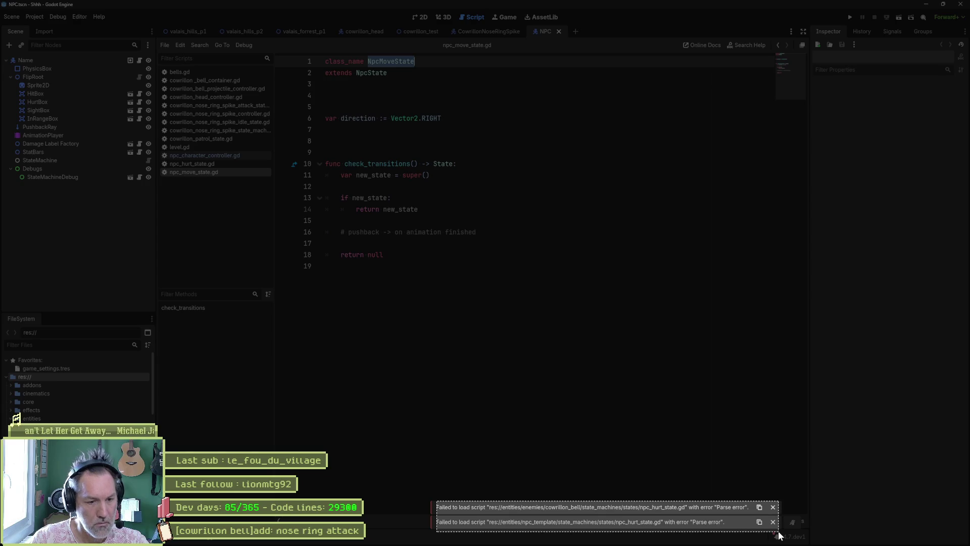
# Expand entities > enemies > cowrillon_bell and select its state folder, cancelling the deletion.
pyautogui.click(778, 536)
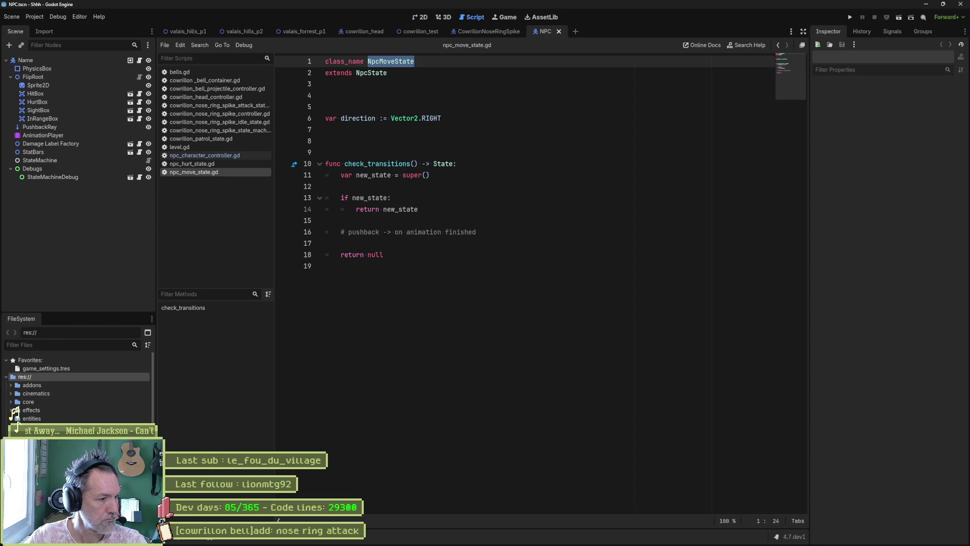
pyautogui.click(11, 418)
pyautogui.scroll(-2, 76, 389)
pyautogui.click(20, 423)
pyautogui.scroll(-1, 23, 416)
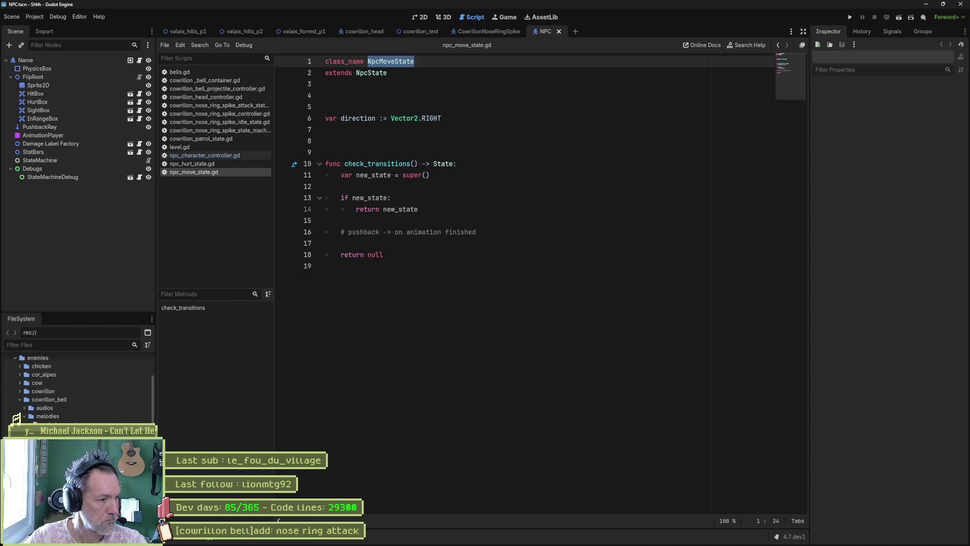
pyautogui.click(21, 424)
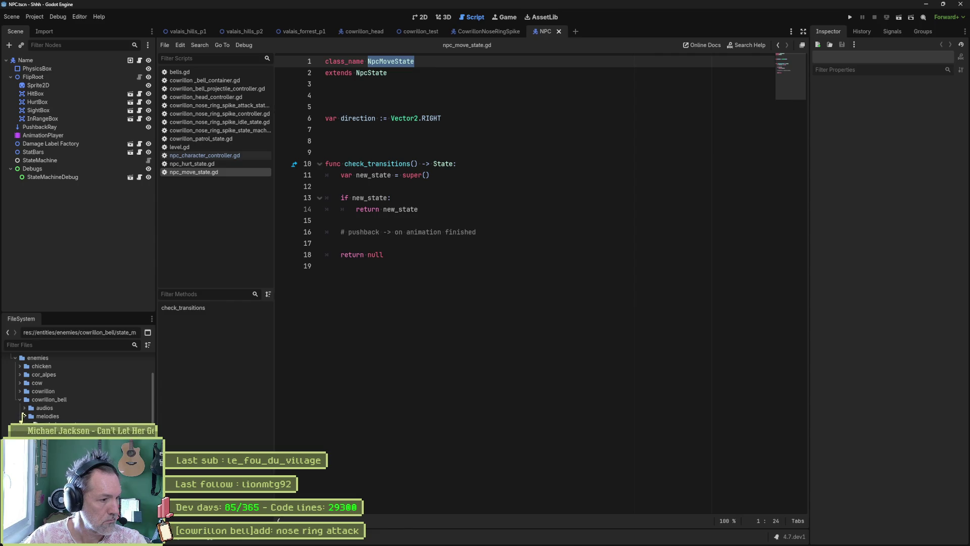
pyautogui.press('Delete')
pyautogui.press('Escape')
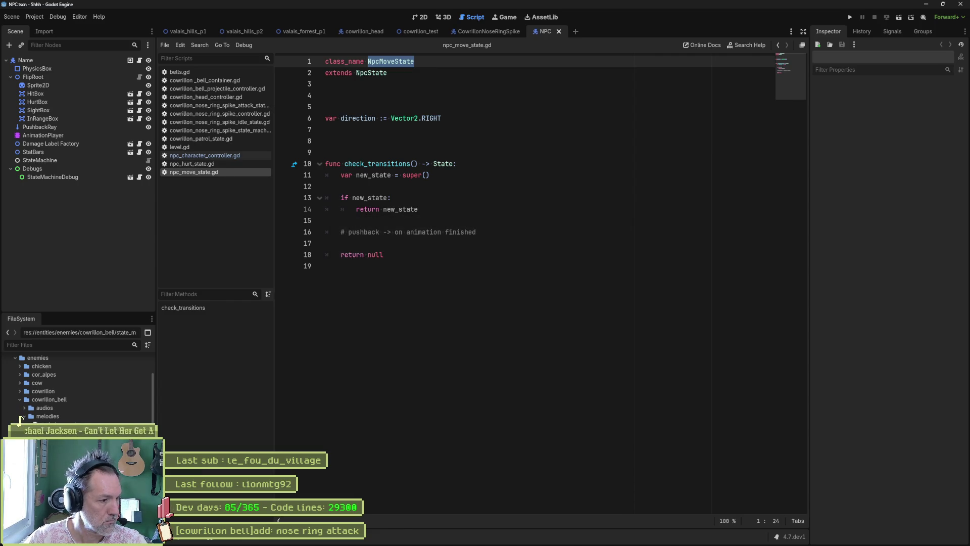
# Show the Output log with the NpcHurtState parse errors, then close the editor.
pyautogui.scroll(-3, 19, 421)
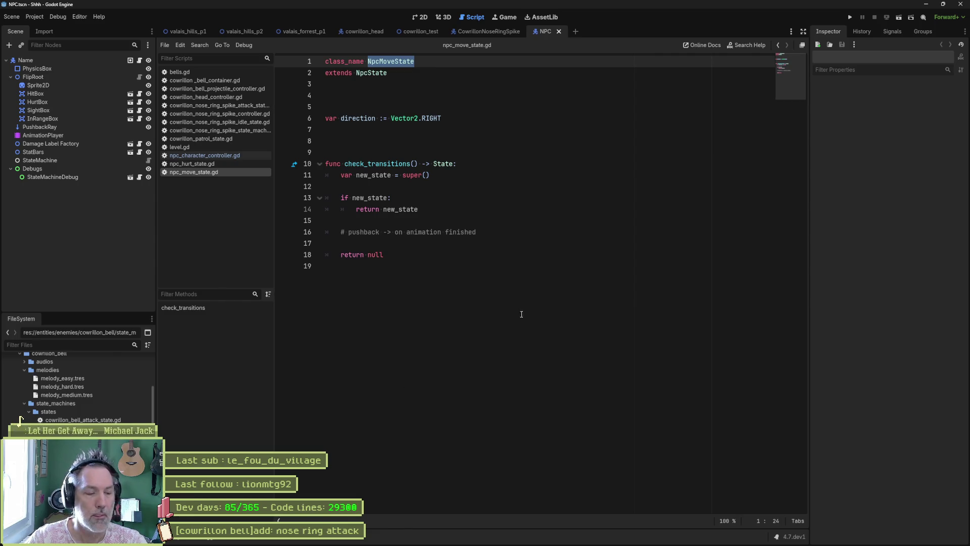
pyautogui.hotkey('alt', 'o')
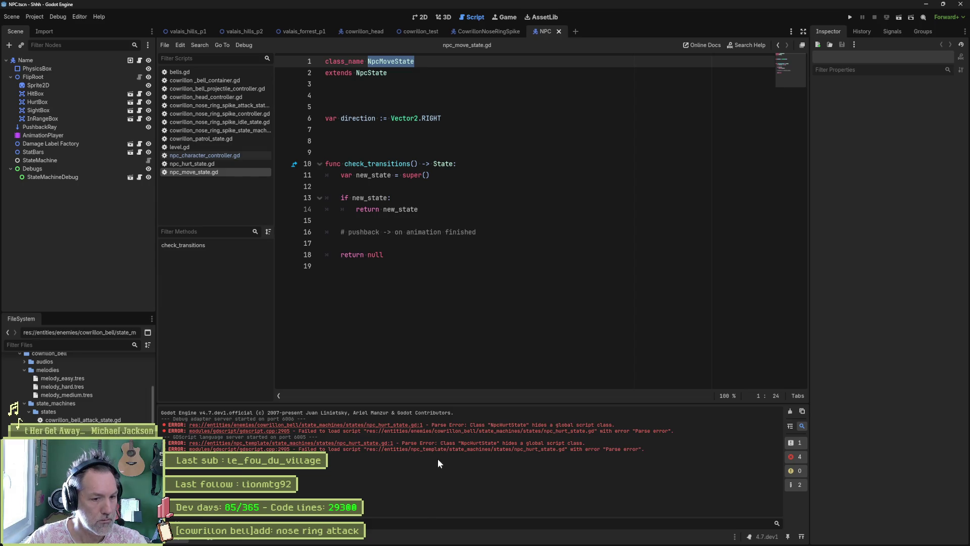
pyautogui.click(962, 5)
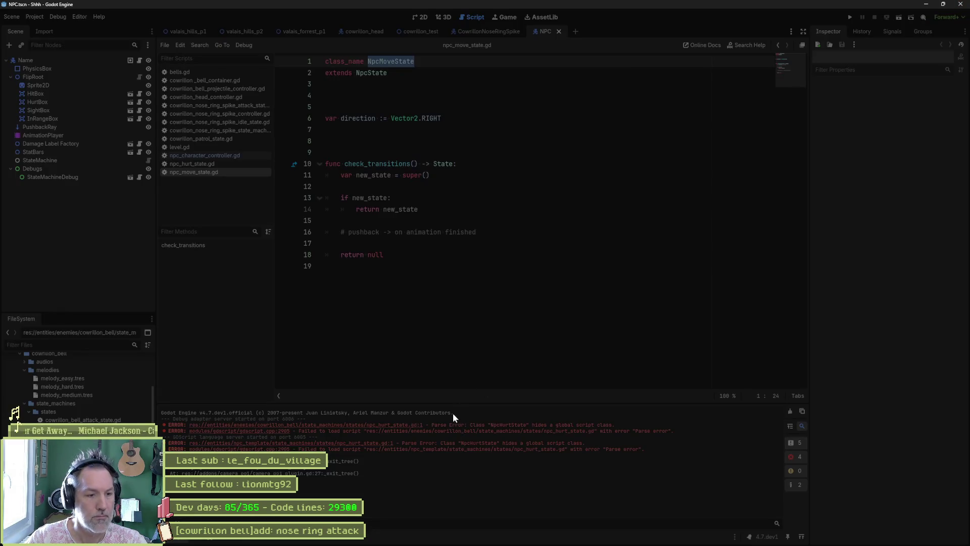
# Relaunch Godot and open the Shhh project again.
pyautogui.click(561, 536)
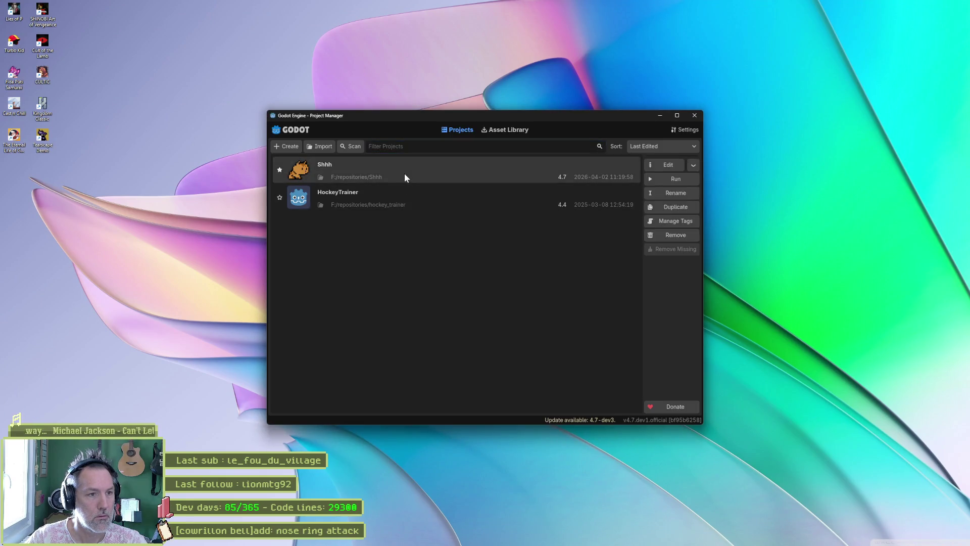
pyautogui.doubleClick(405, 174)
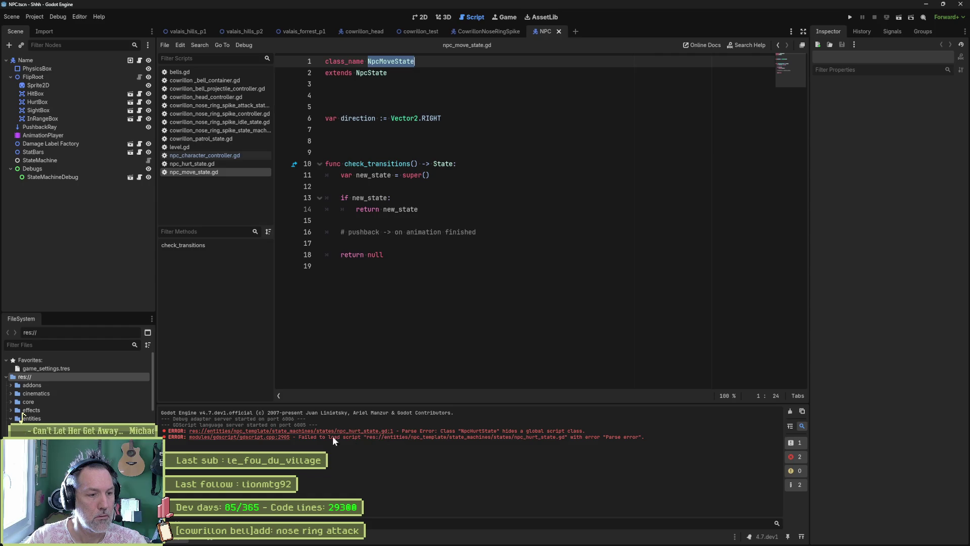
# Open the erroring script and run a project-wide Find in Files for NpcHurtState.
pyautogui.click(292, 431)
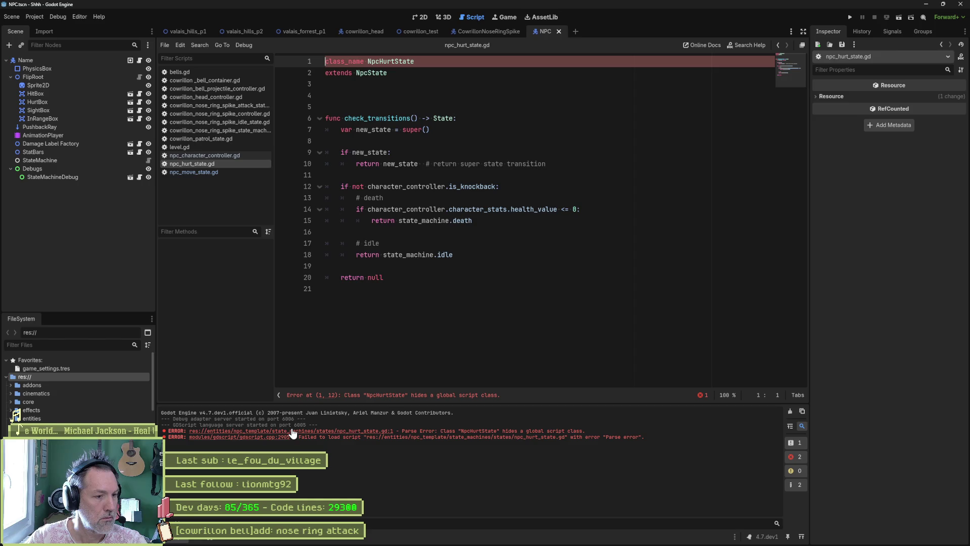
pyautogui.doubleClick(389, 62)
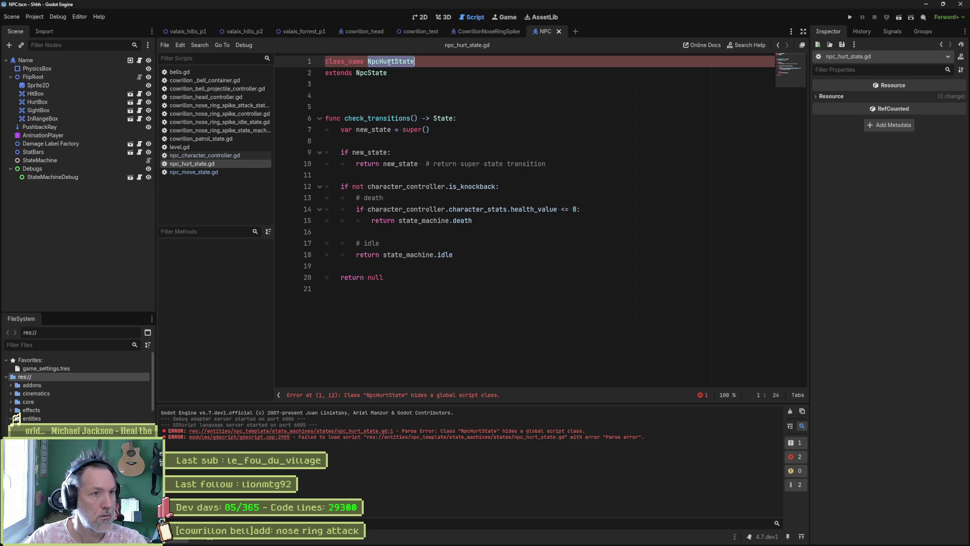
pyautogui.hotkey('ctrl', 'shift', 'f')
pyautogui.click(470, 309)
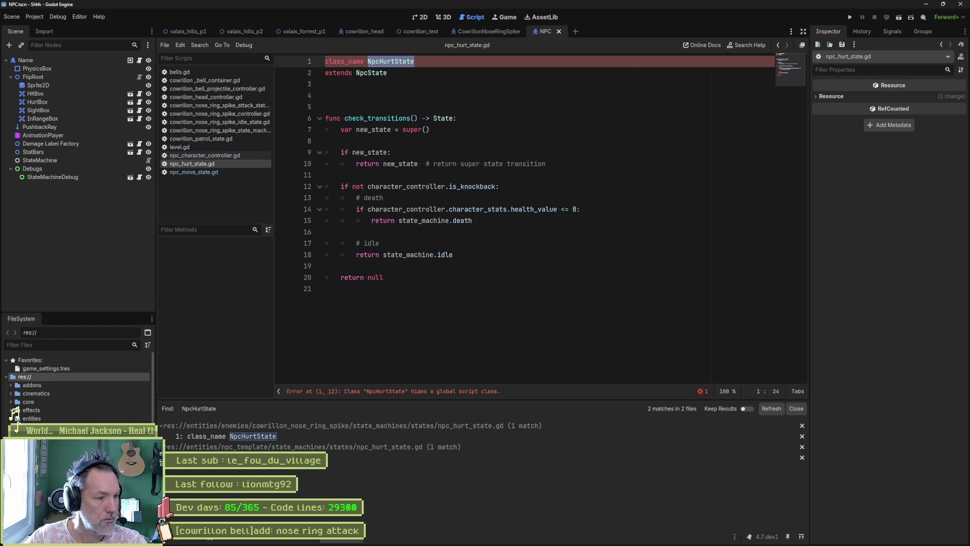
pyautogui.scroll(-3, 20, 420)
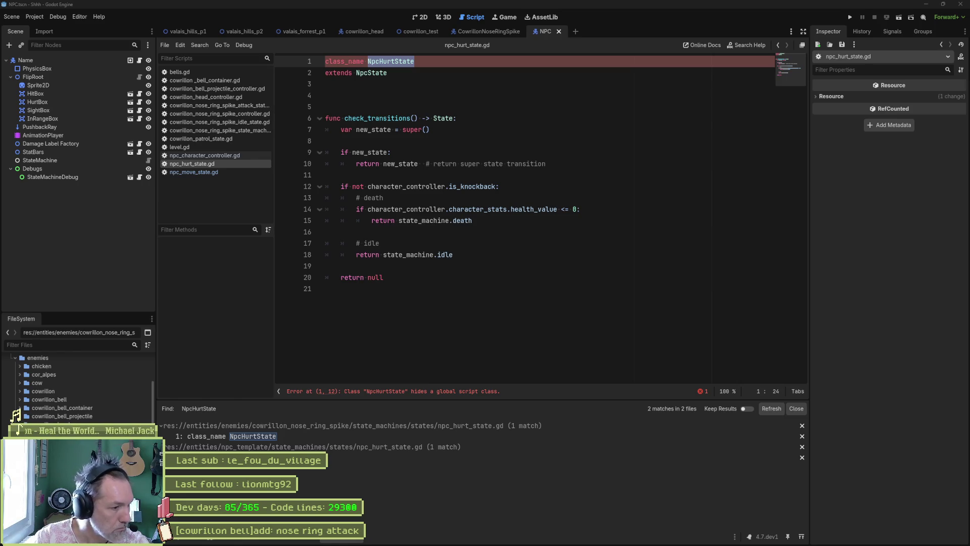
# Rename the nose-ring-spike hurt state's class_name to CowrillonNoseRingSpikeHurtState and save.
pyautogui.click(76, 374)
pyautogui.press('Return')
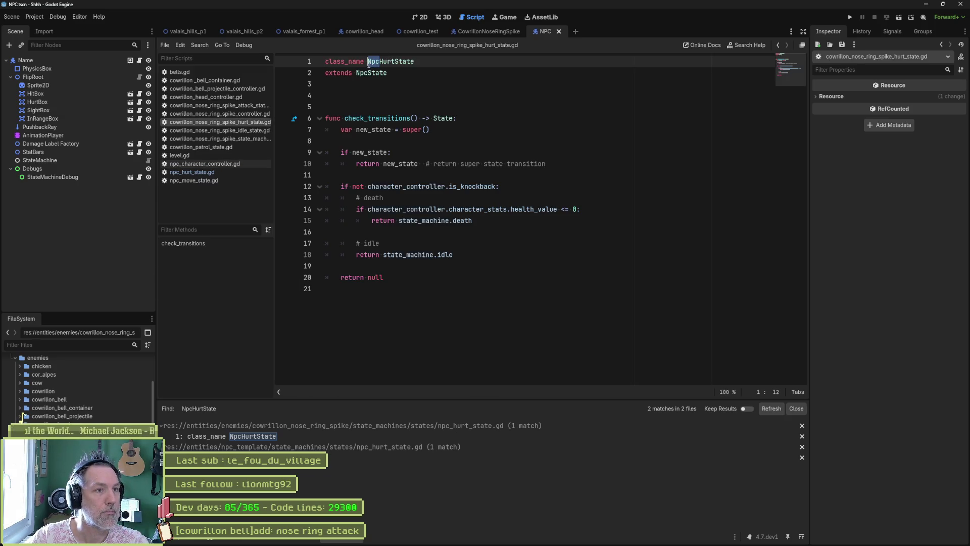
pyautogui.write('CowrillonNoseRingSpike')
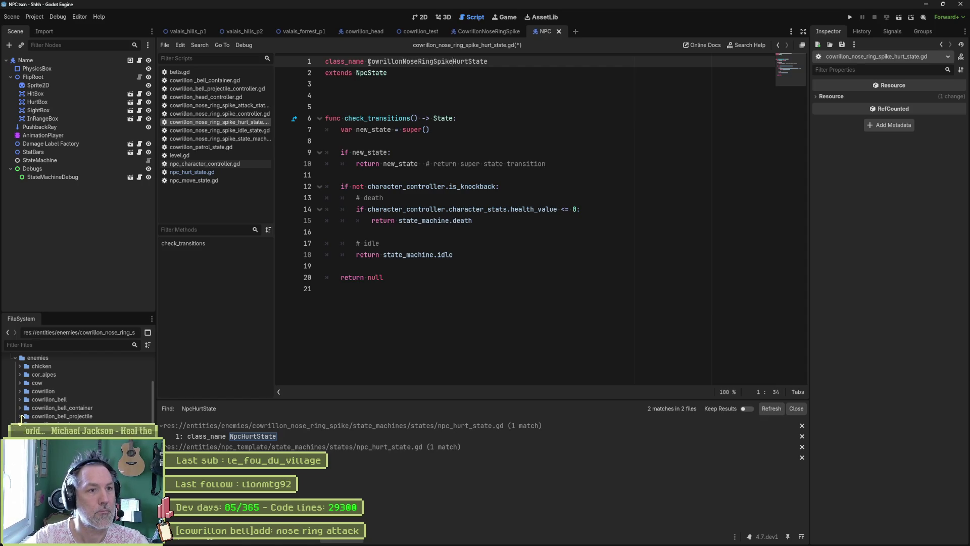
pyautogui.hotkey('ctrl', 's')
pyautogui.click(367, 74)
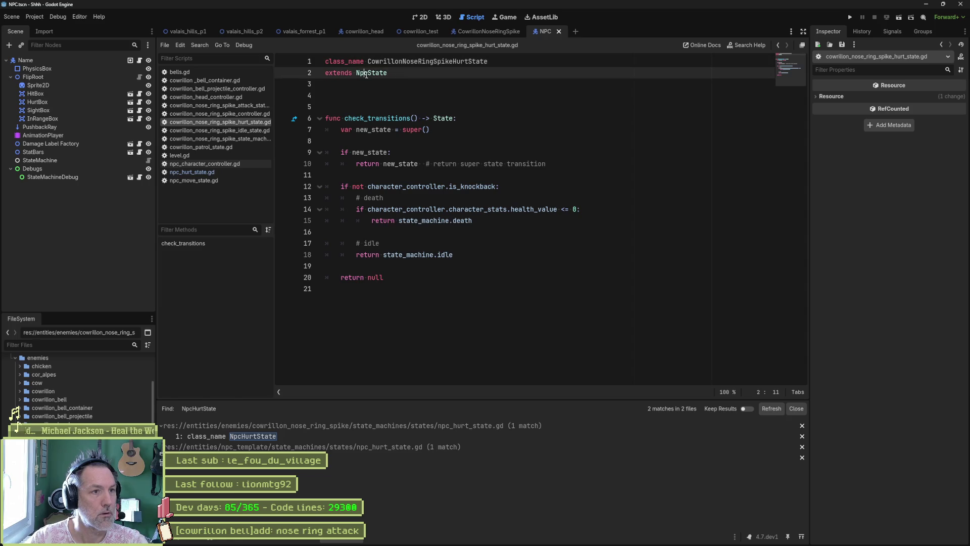
pyautogui.hotkey('ctrl', 's')
# Close the hurt-state, move-state, character-controller and level scripts, then restart Godot.
pyautogui.hotkey('ctrl', 'w')
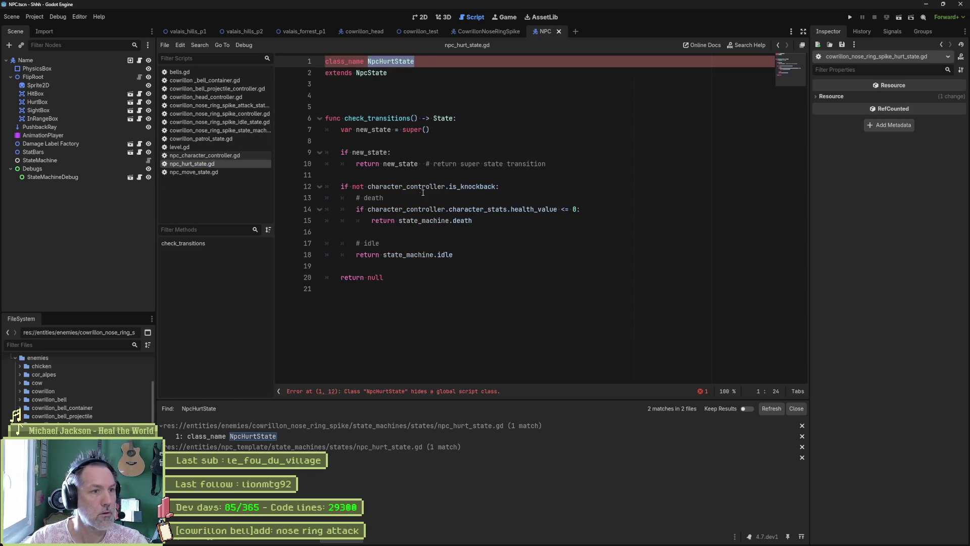
pyautogui.click(419, 91)
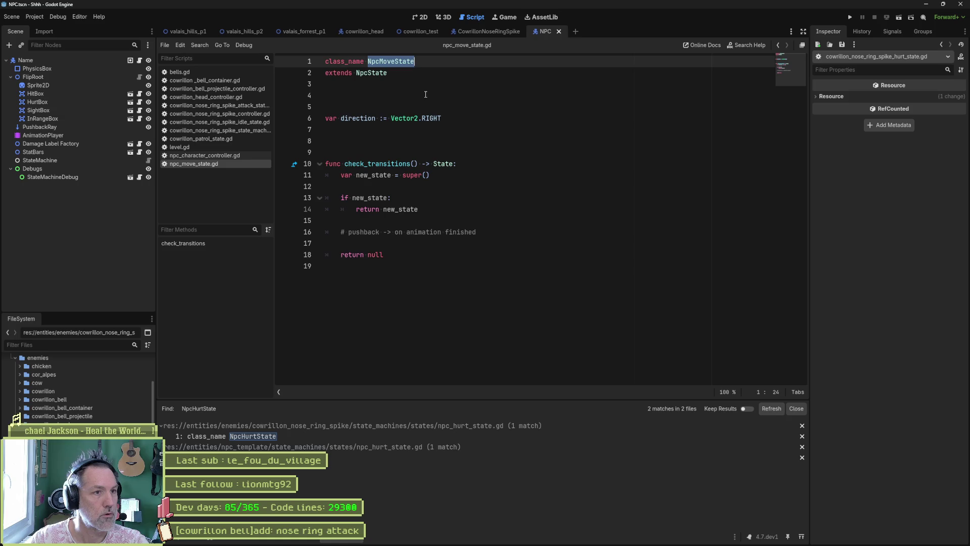
pyautogui.hotkey('ctrl', 'w')
pyautogui.click(419, 90)
pyautogui.hotkey('ctrl', 'w')
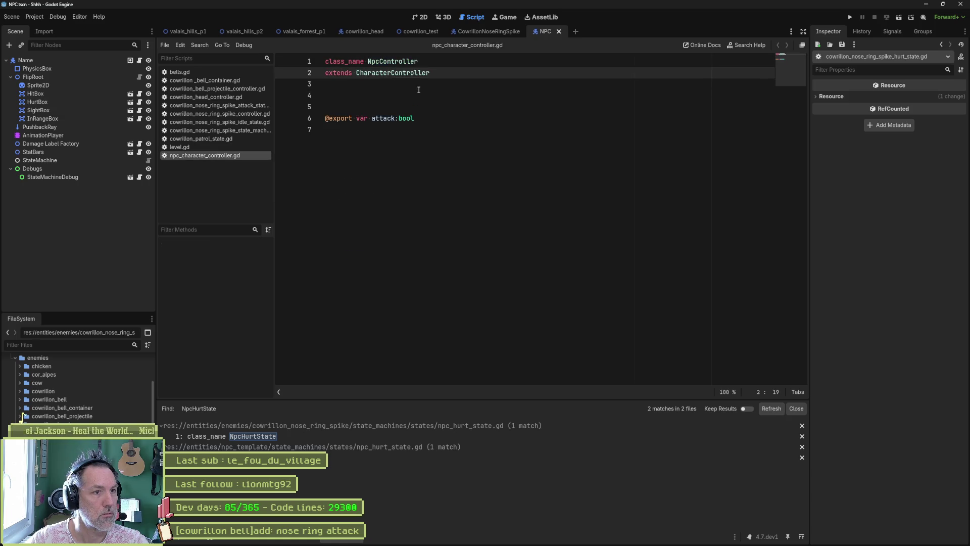
pyautogui.click(419, 89)
pyautogui.hotkey('ctrl', 'w')
pyautogui.hotkey('ctrl', 'w')
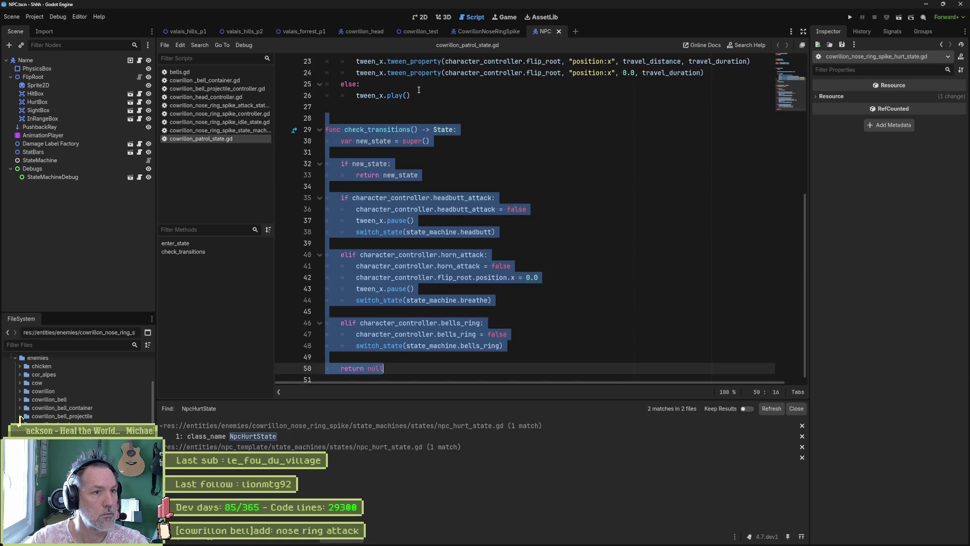
pyautogui.hotkey('ctrl', 'w')
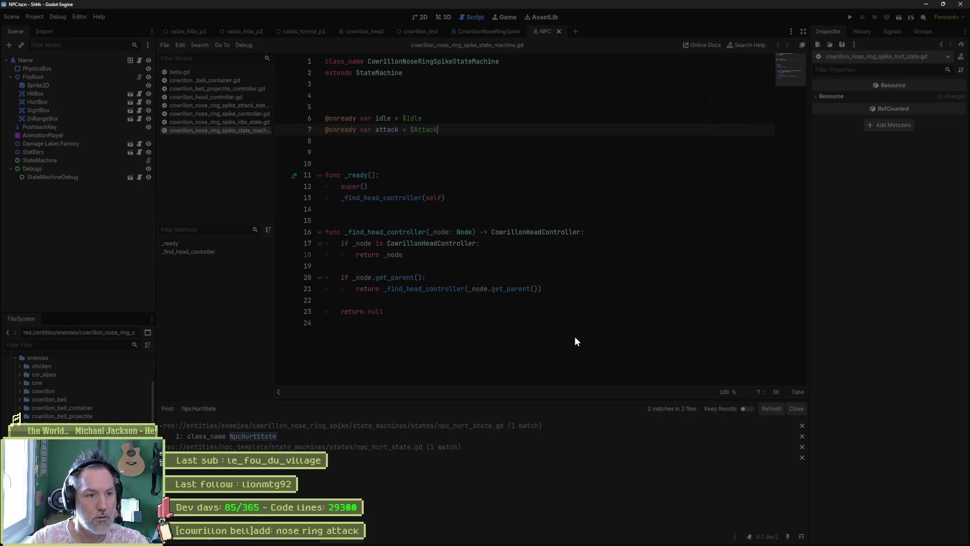
pyautogui.press('super+d')
pyautogui.click(569, 536)
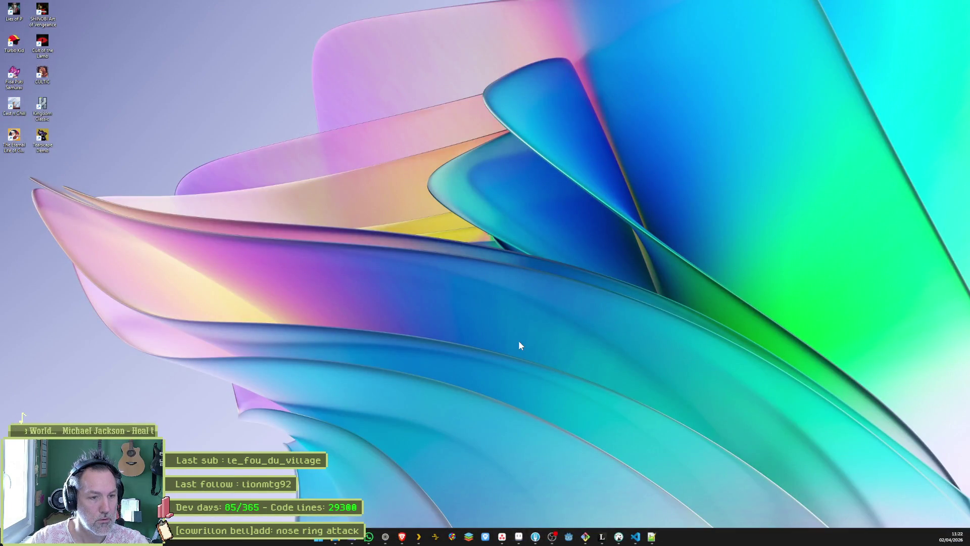
# Open the Shhh project and bring up the cowrillon_test scene.
pyautogui.doubleClick(438, 181)
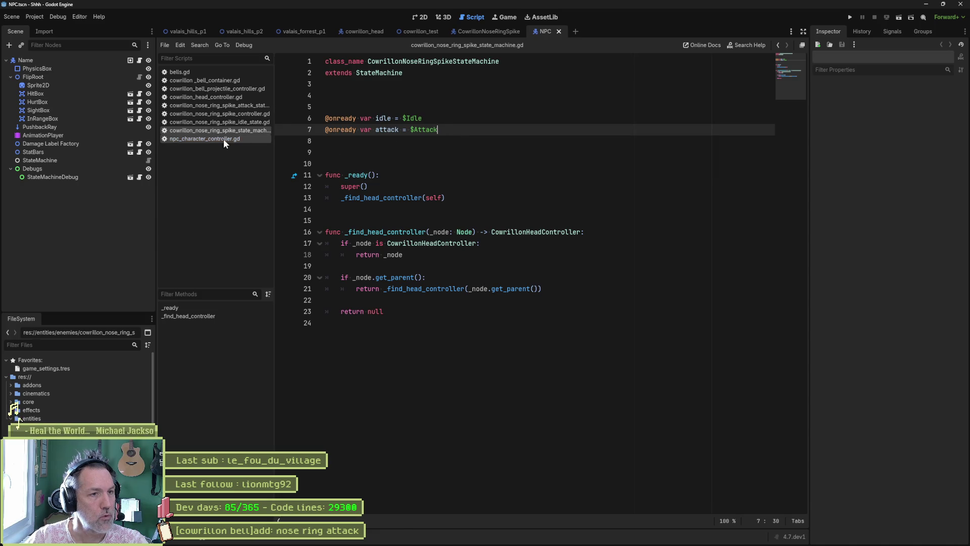
pyautogui.click(424, 32)
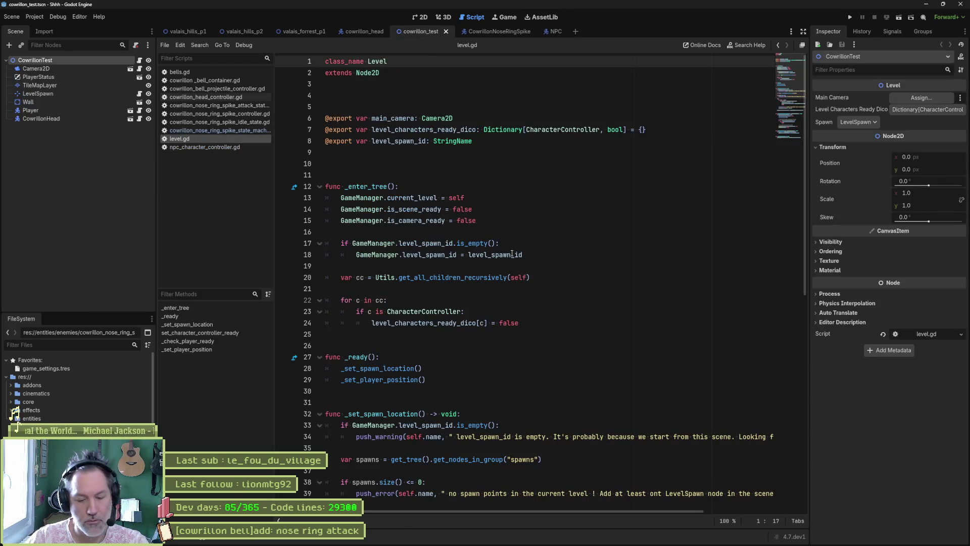
# Run the scene and enable Nose Ring on the live CowrillonHead node.
pyautogui.press('F6')
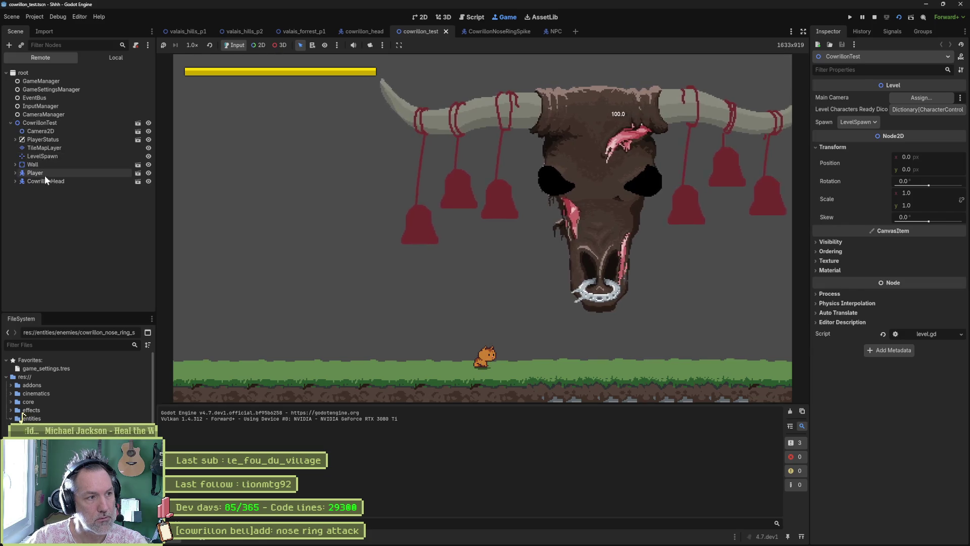
pyautogui.click(45, 175)
pyautogui.click(23, 174)
pyautogui.click(33, 179)
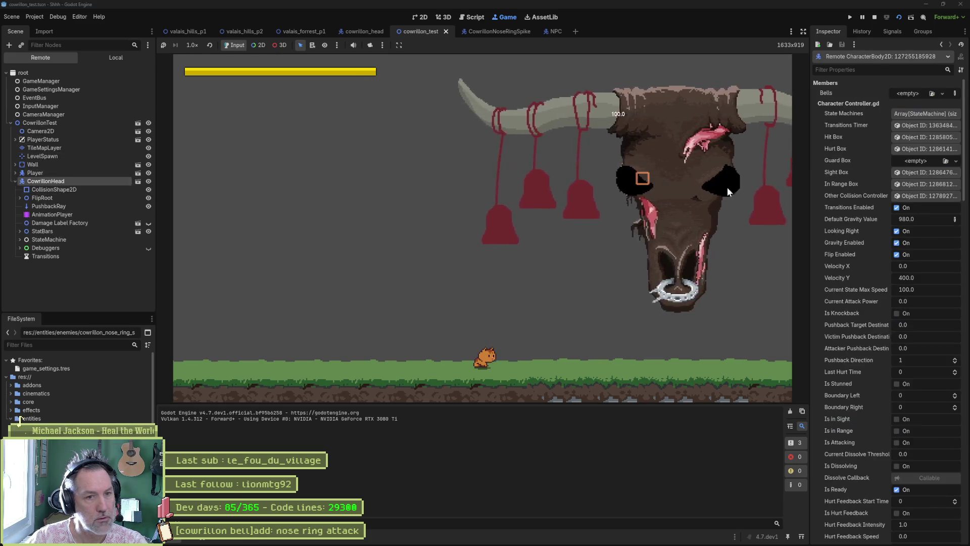
pyautogui.scroll(-10, 870, 262)
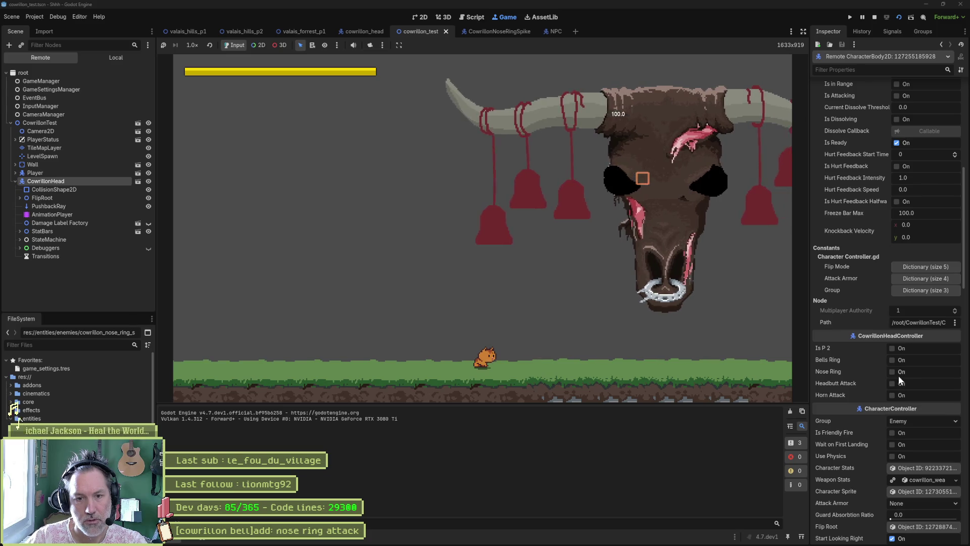
pyautogui.click(893, 371)
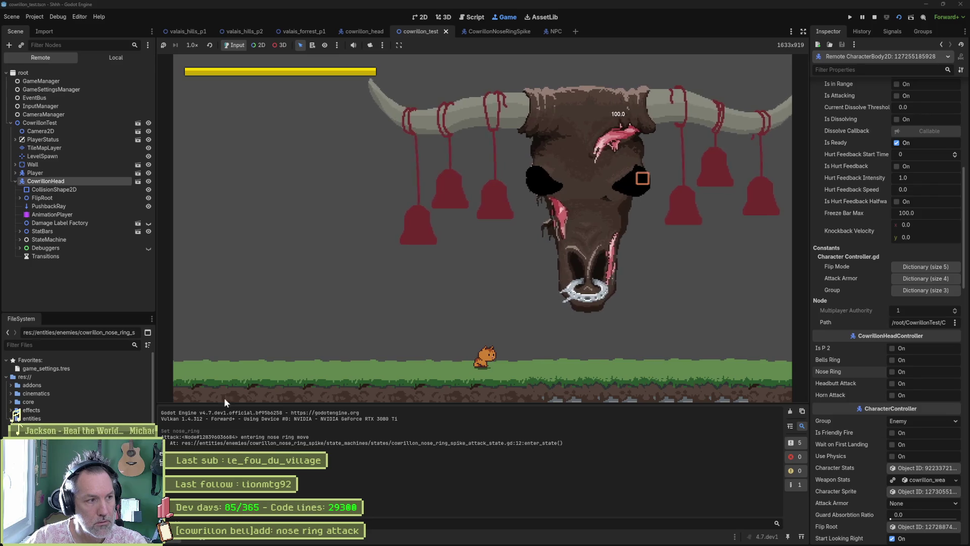
# Expand FlipRoot > NoseRingSpikes and inspect the first spike, then return to CowrillonHead.
pyautogui.click(20, 198)
pyautogui.click(25, 256)
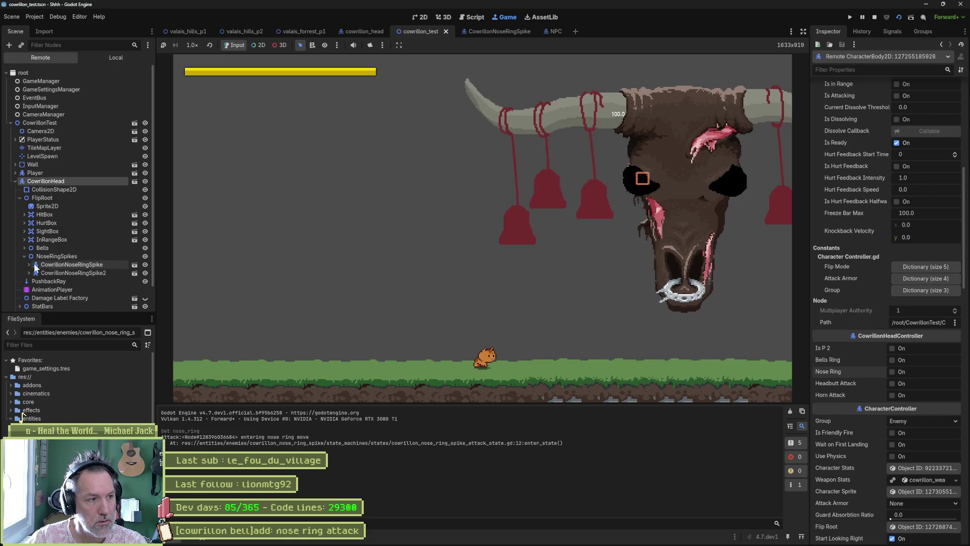
pyautogui.click(60, 264)
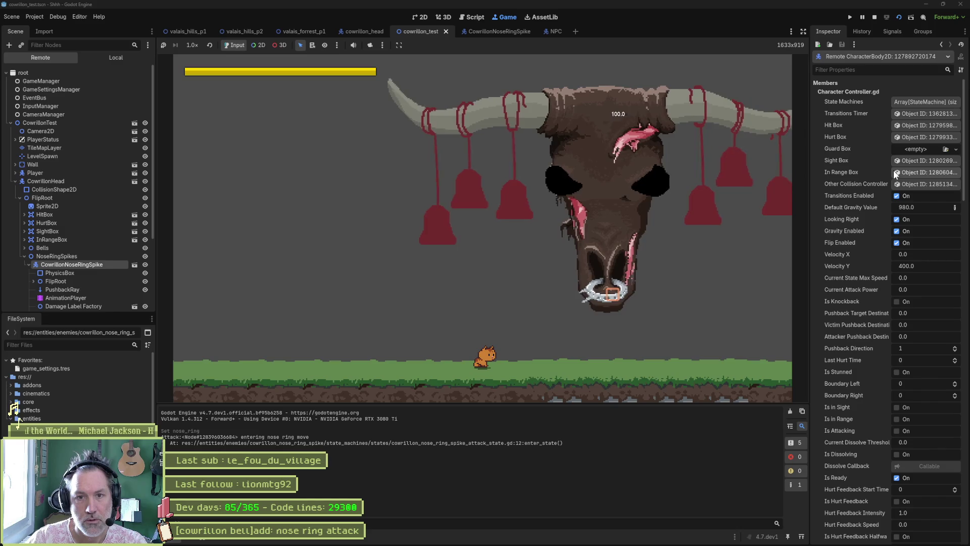
pyautogui.scroll(-8, 863, 242)
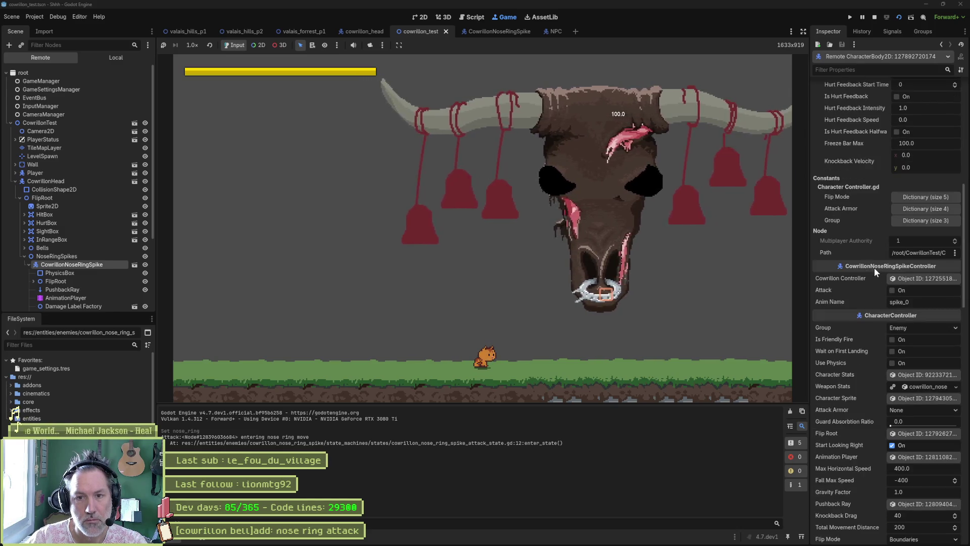
pyautogui.click(914, 278)
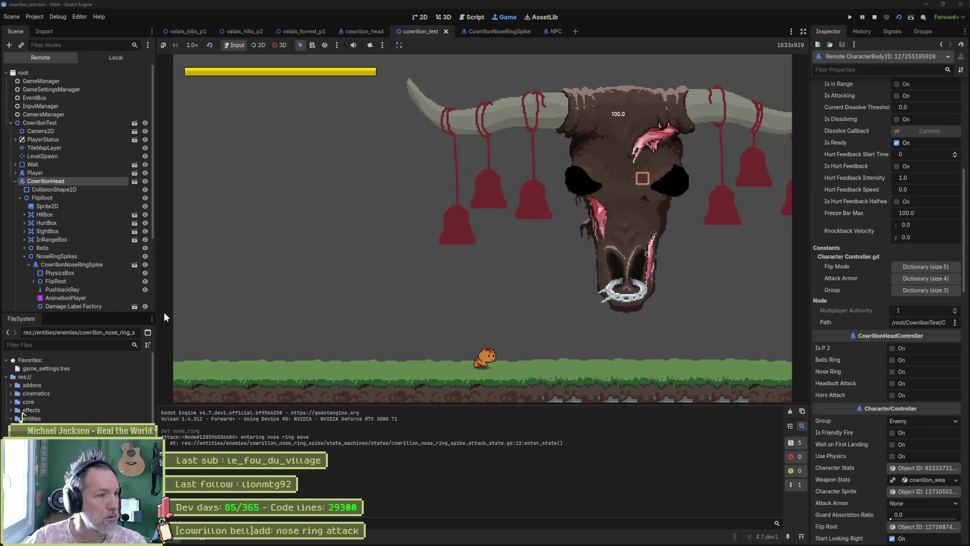
pyautogui.scroll(-5, 75, 271)
# Inspect the second spike, enable Bells Ring on CowrillonHead, then stop the game with F8.
pyautogui.click(69, 245)
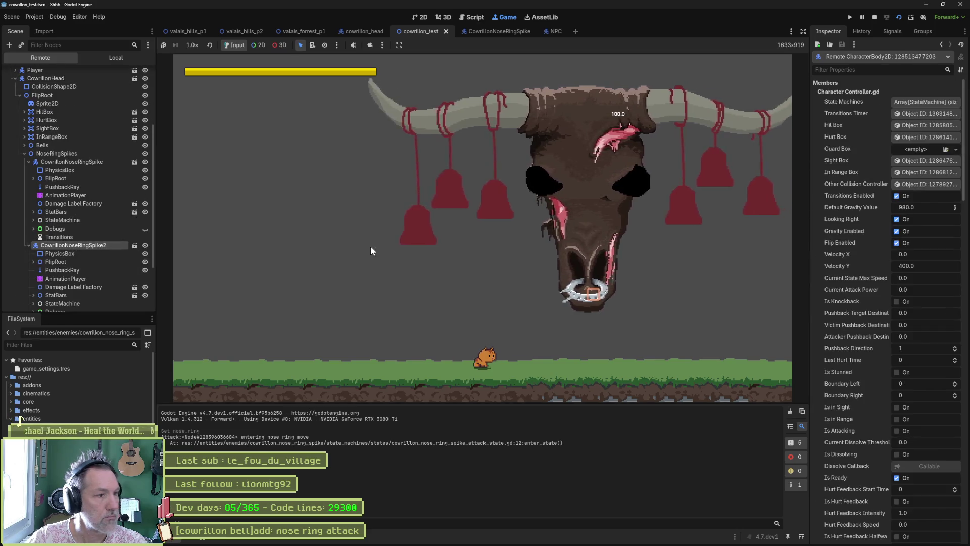
pyautogui.scroll(-3, 904, 302)
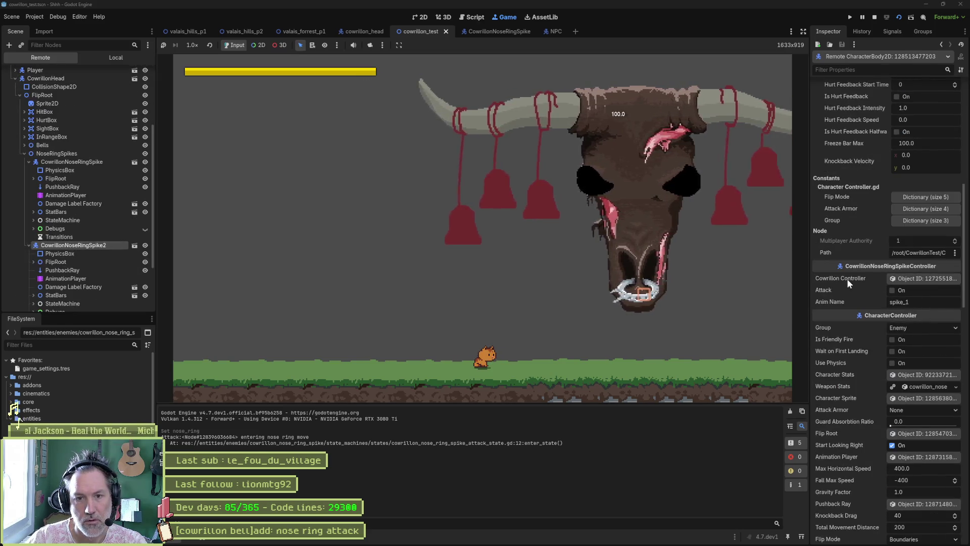
pyautogui.click(928, 278)
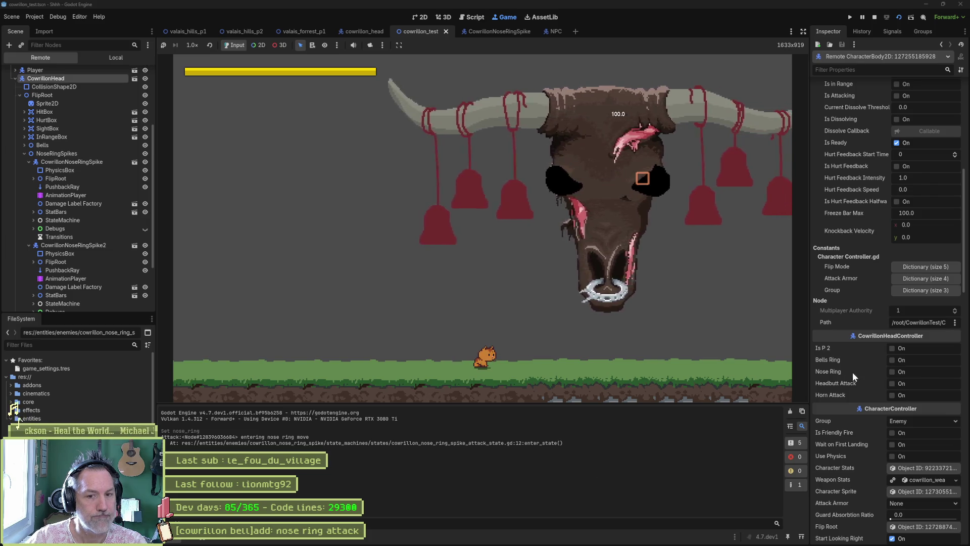
pyautogui.click(892, 360)
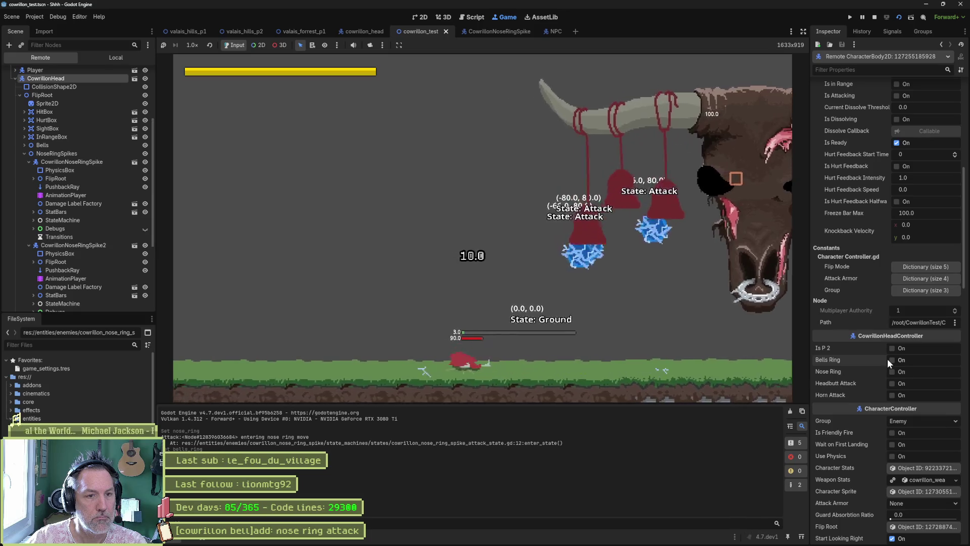
pyautogui.press('F8')
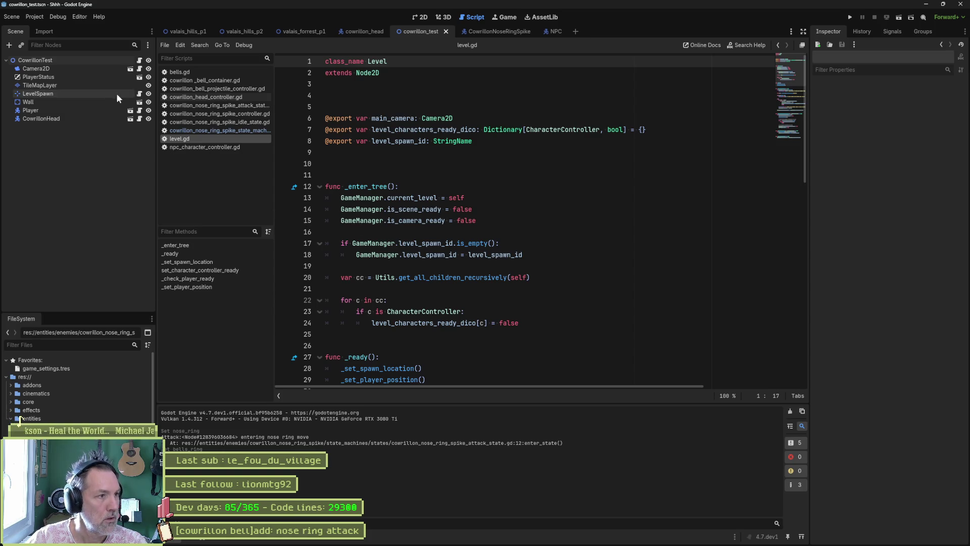
# Open cowrillon_nose_ring_spike_idle_state.gd, select the line-23 nose_ring condition, and rerun the scene.
pyautogui.click(238, 122)
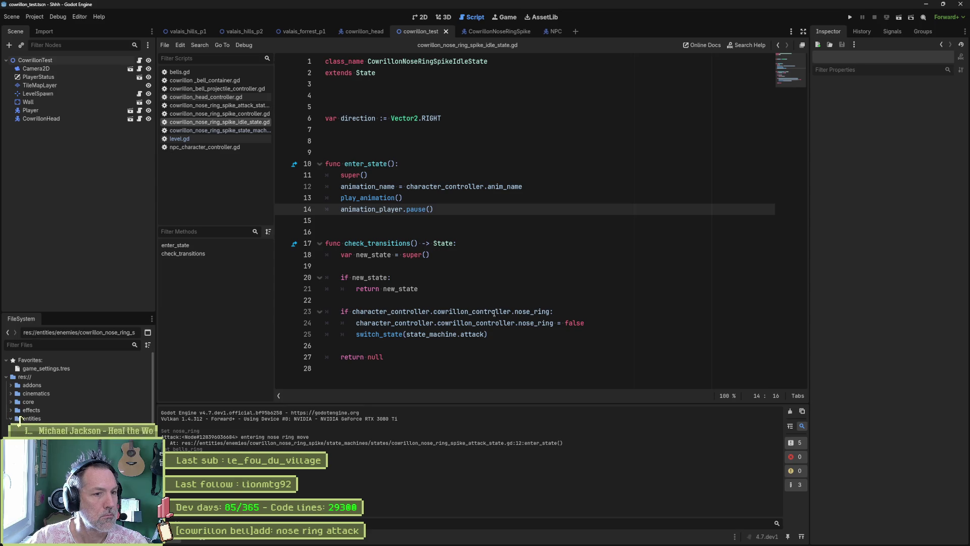
pyautogui.moveTo(550, 312); pyautogui.dragTo(353, 312)
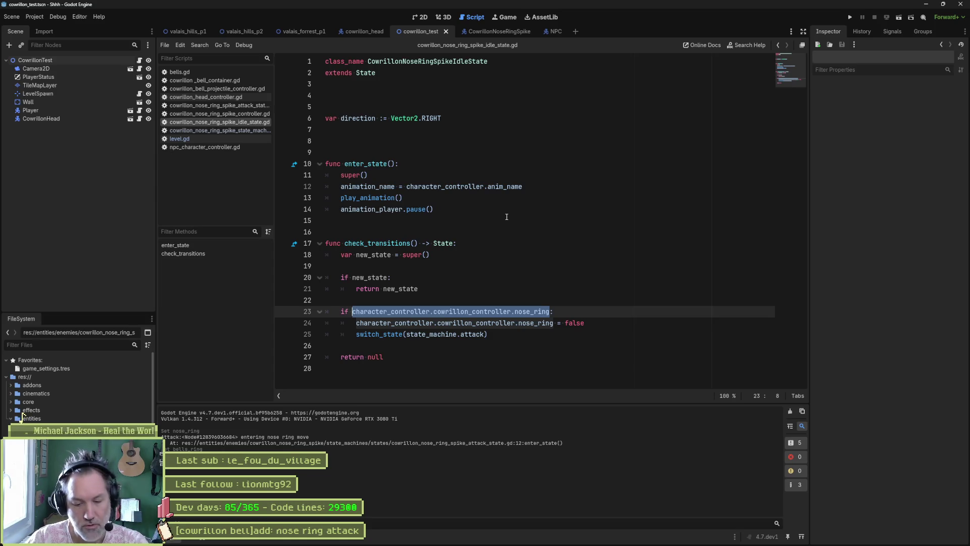
pyautogui.press('F6')
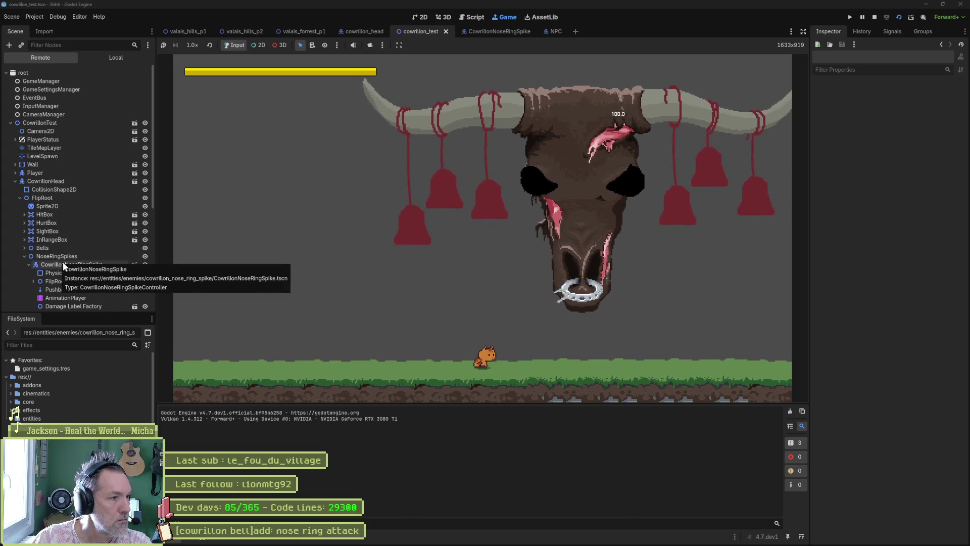
# Inspect the first nose-ring spike's live Idle and Attack states in the Remote tree.
pyautogui.scroll(-1, 58, 271)
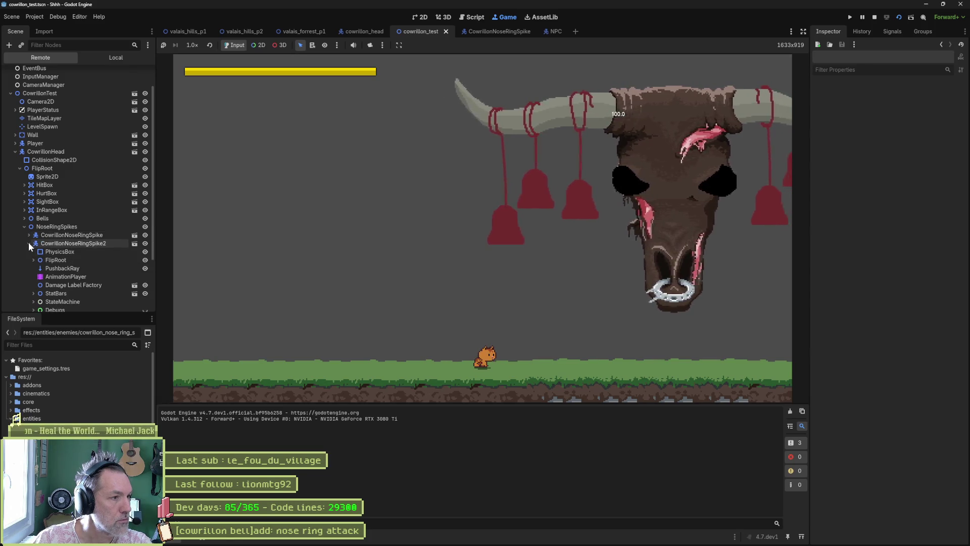
pyautogui.click(64, 236)
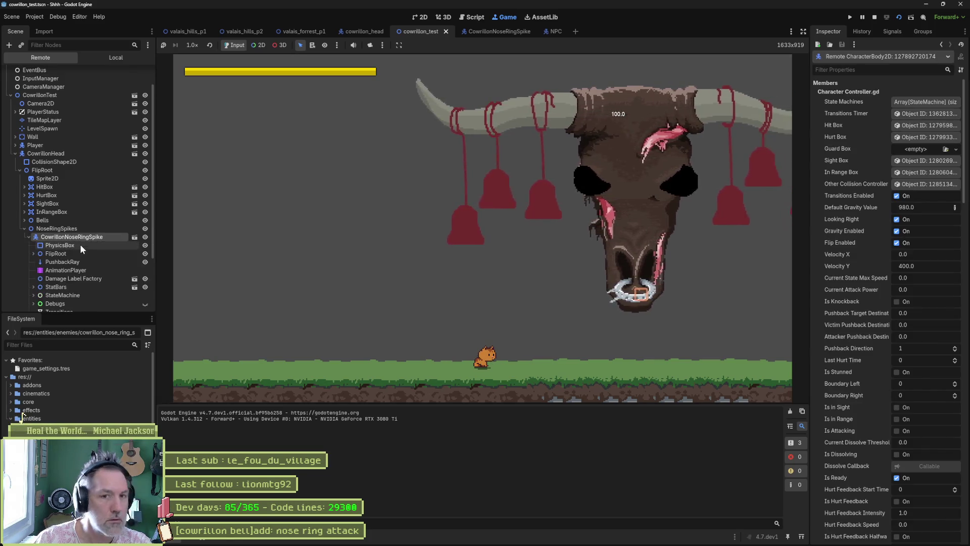
pyautogui.scroll(-3, 80, 249)
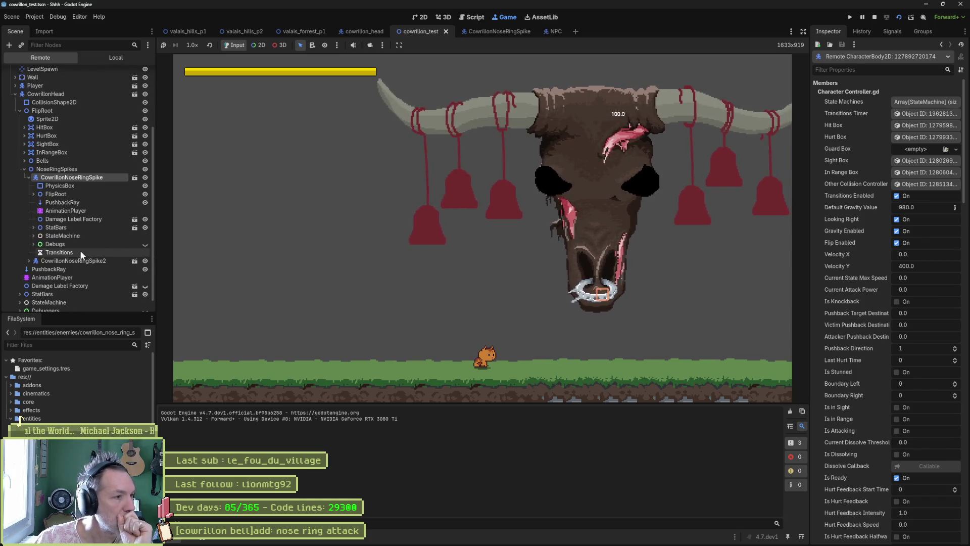
pyautogui.click(34, 236)
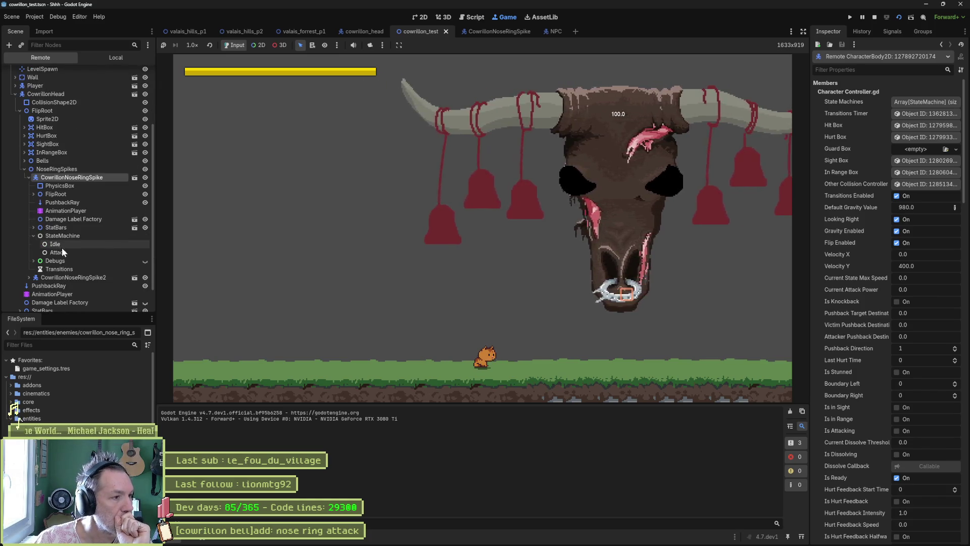
pyautogui.click(63, 245)
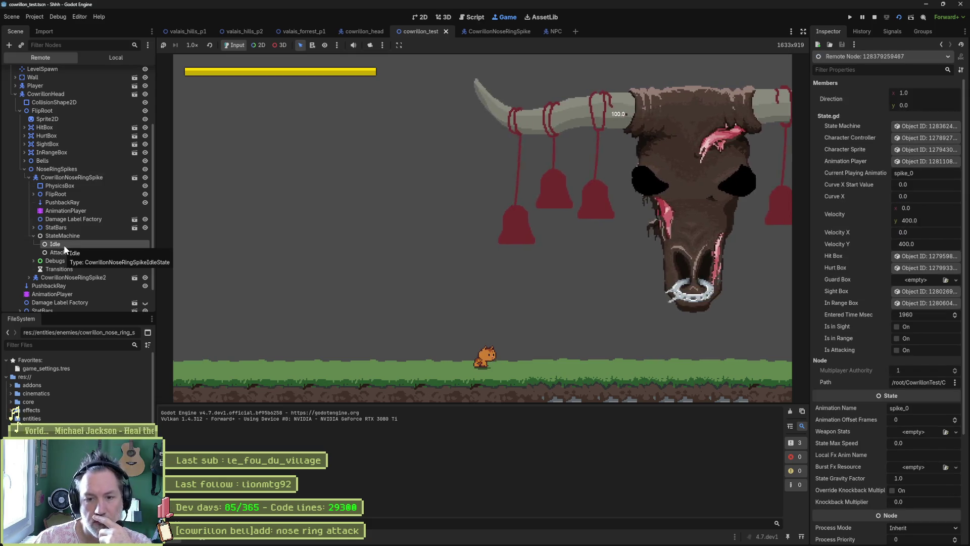
pyautogui.click(62, 253)
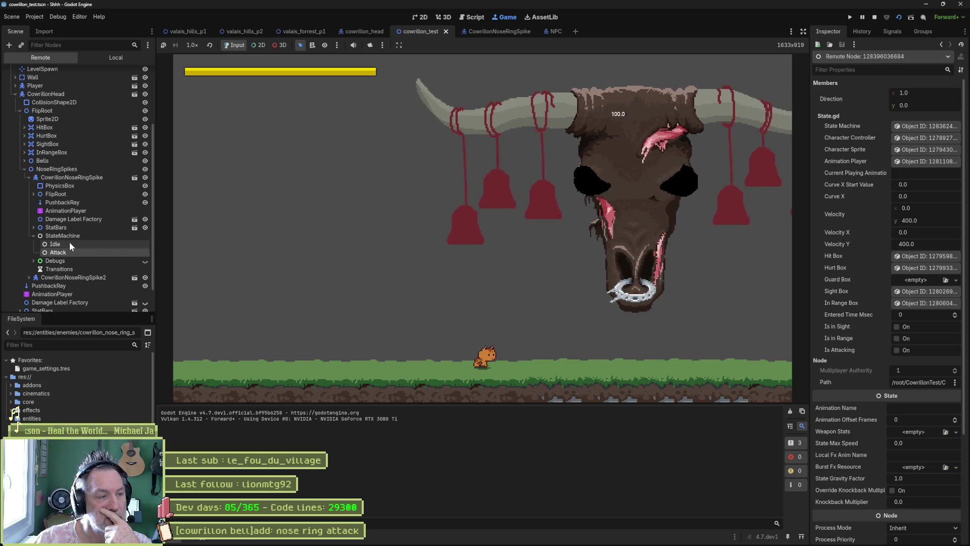
# Inspect the second nose-ring spike's live Idle and Attack states, with Attack showing Velocity Y 400.
pyautogui.scroll(-2, 68, 251)
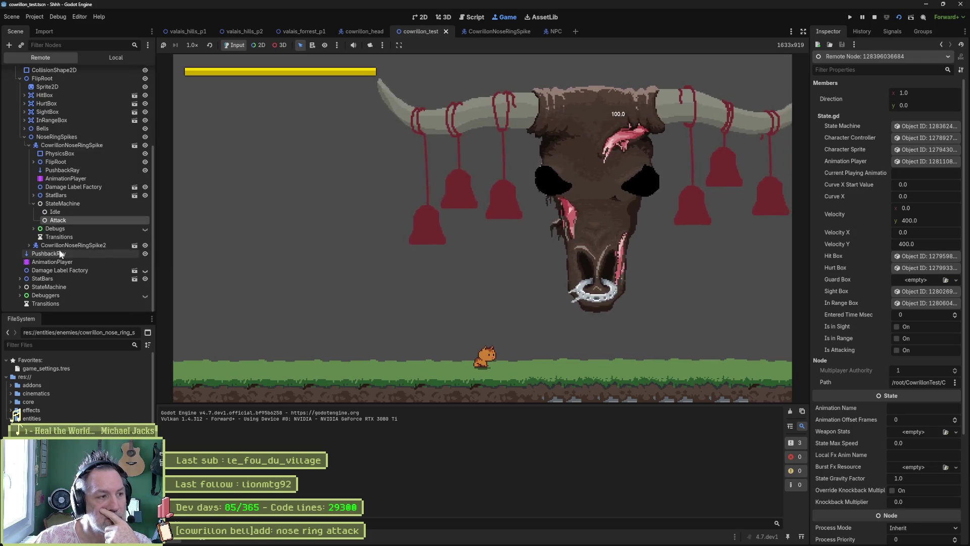
pyautogui.click(29, 245)
pyautogui.scroll(-2, 62, 269)
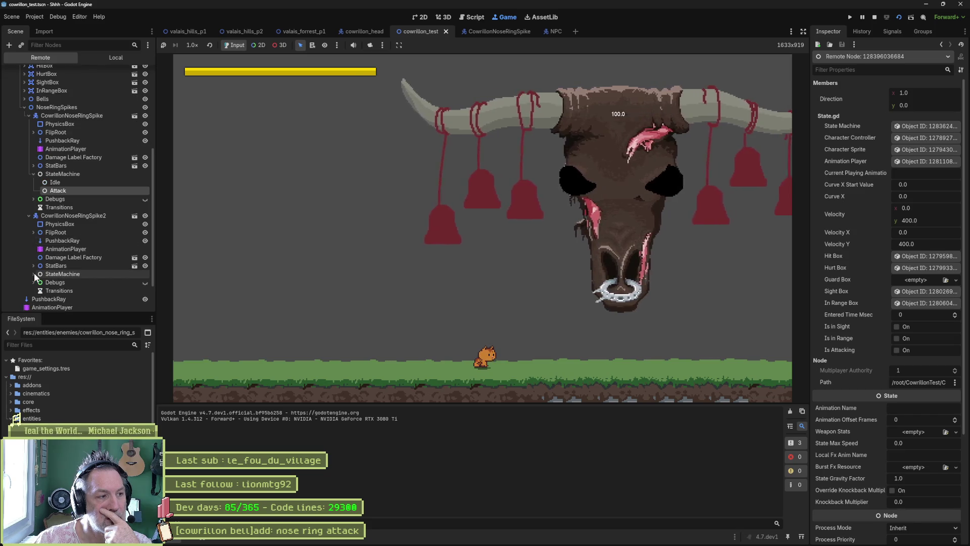
pyautogui.click(33, 274)
pyautogui.click(69, 282)
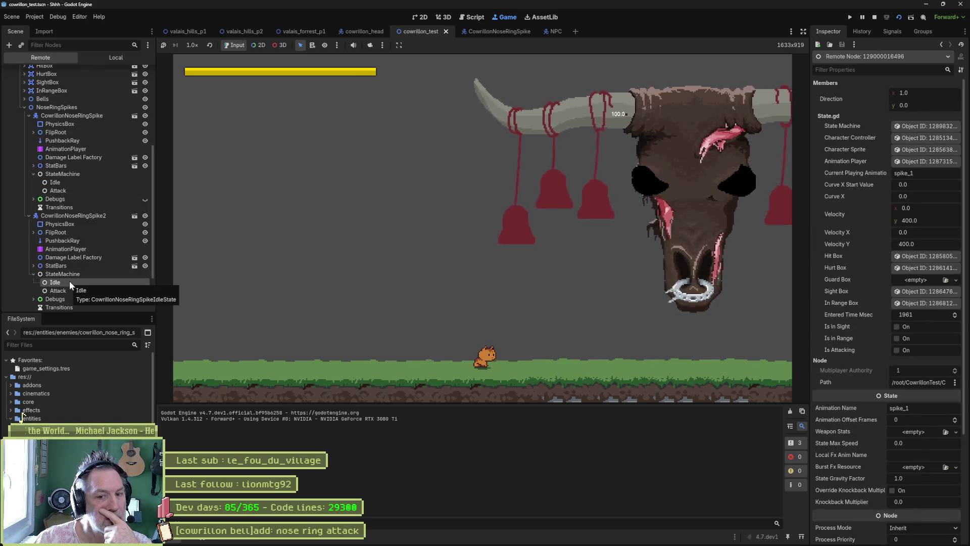
pyautogui.click(73, 291)
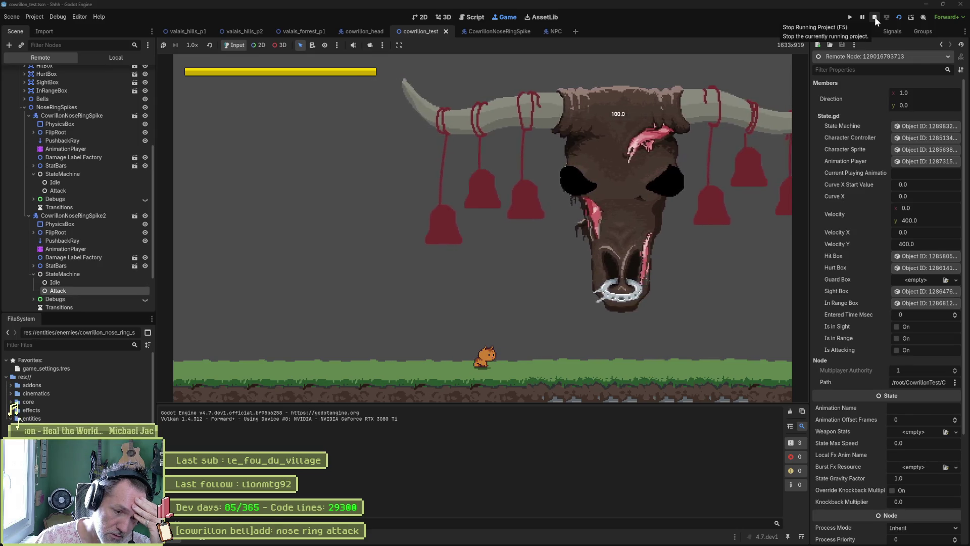
# Stop the game and start a print_debug call on a new line under the nose_ring condition.
pyautogui.click(875, 17)
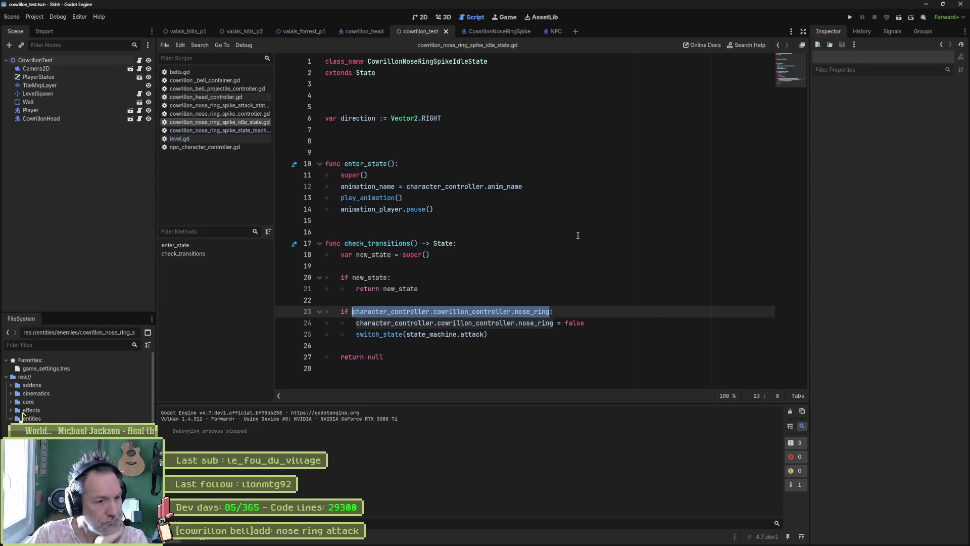
pyautogui.click(553, 316)
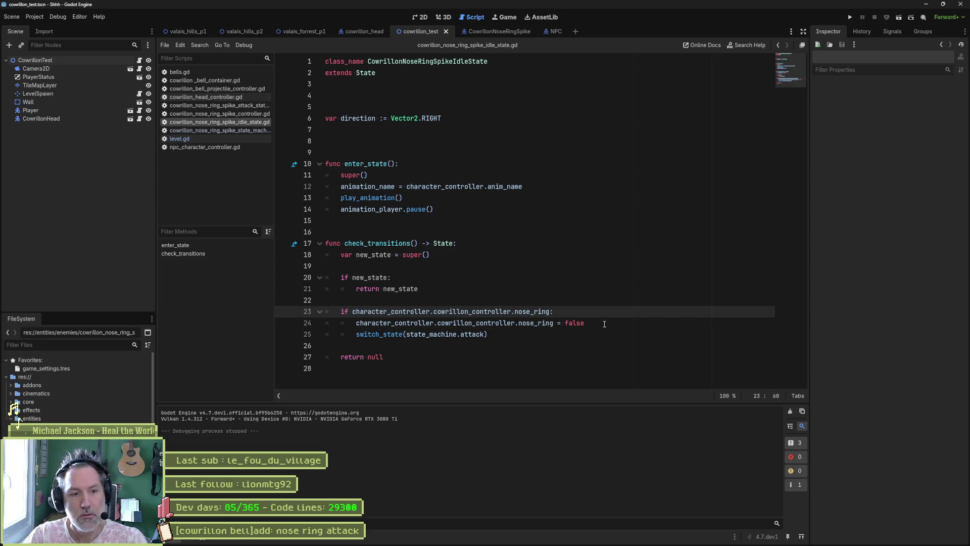
pyautogui.press('Return')
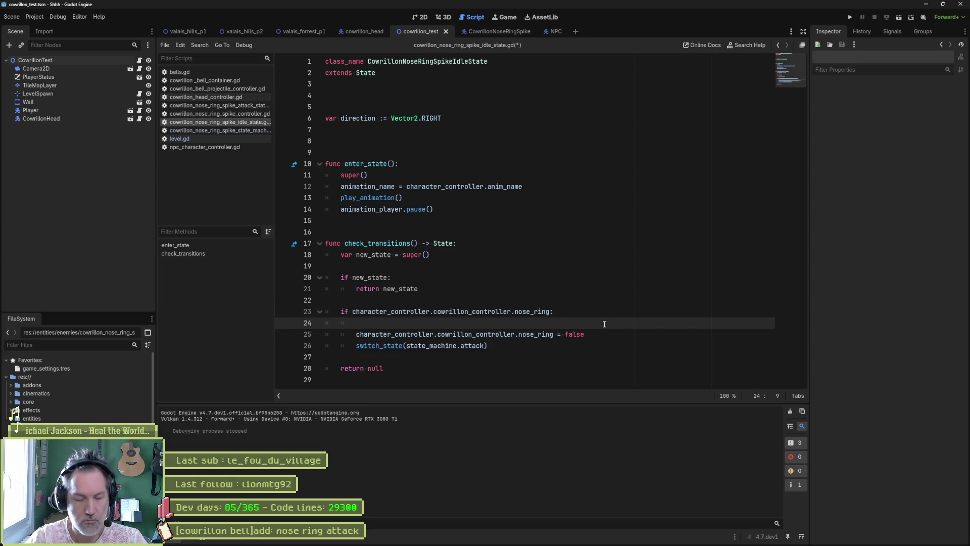
pyautogui.write('print_debug(self, " tx')
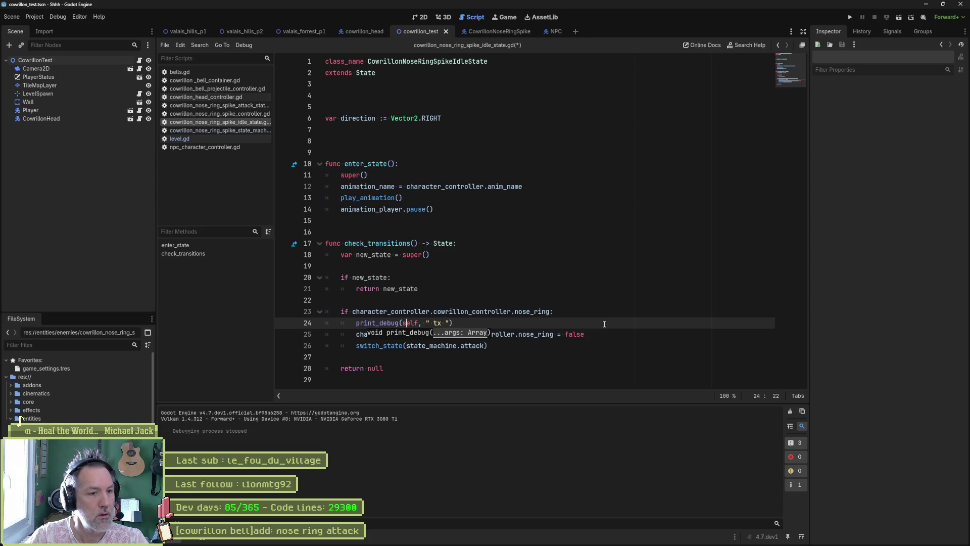
pyautogui.press('BackSpace')
pyautogui.press('BackSpace')
pyautogui.press('BackSpace')
pyautogui.write('cha')
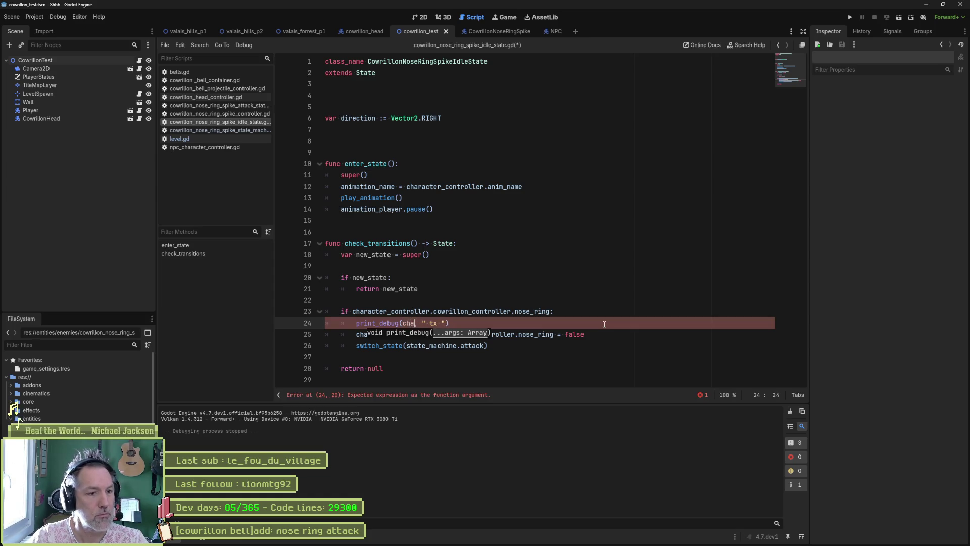
pyautogui.press('Return')
# Finish the debug message as 'tx to nose ring attack', save the script, and run the scene with F6.
pyautogui.write('er_controller.name')
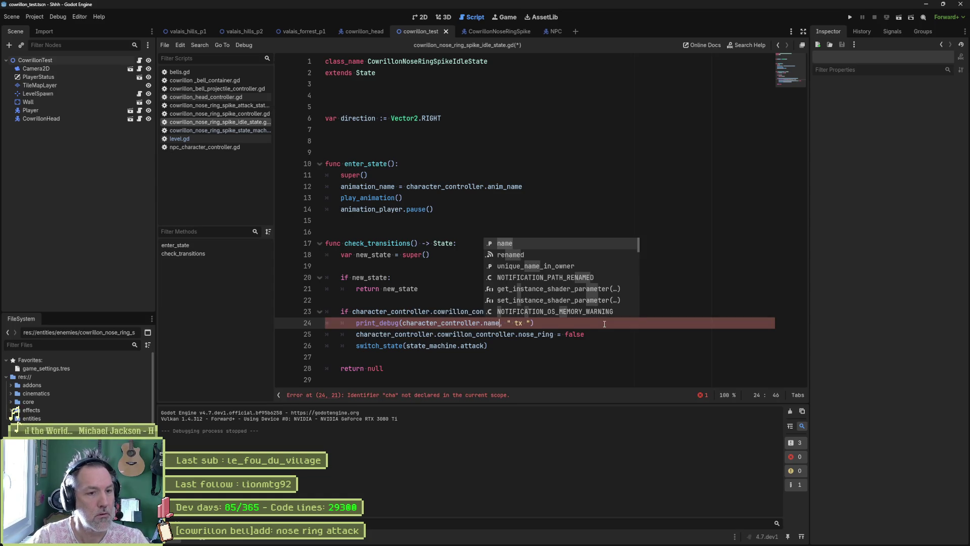
pyautogui.press('Right')
pyautogui.press('Right')
pyautogui.press('Right')
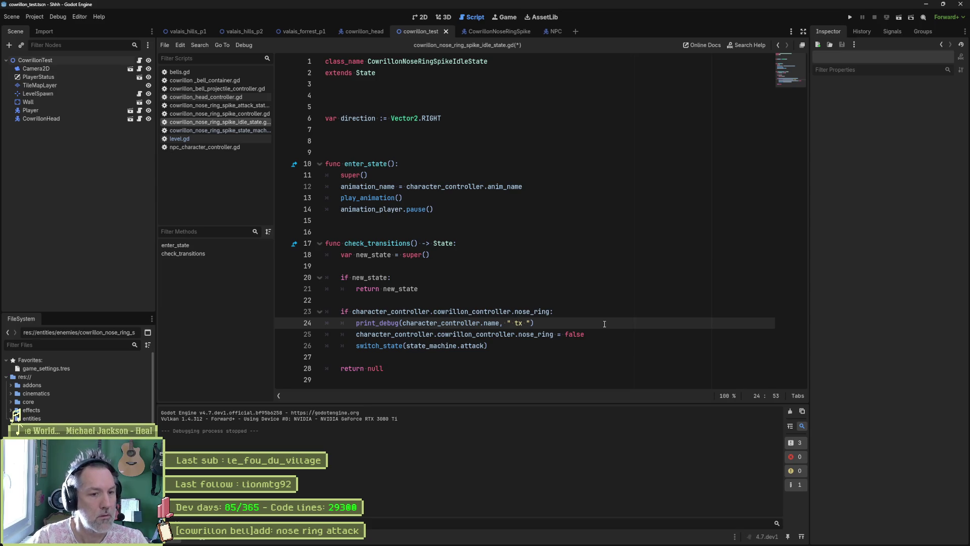
pyautogui.press('BackSpace')
pyautogui.press('BackSpace')
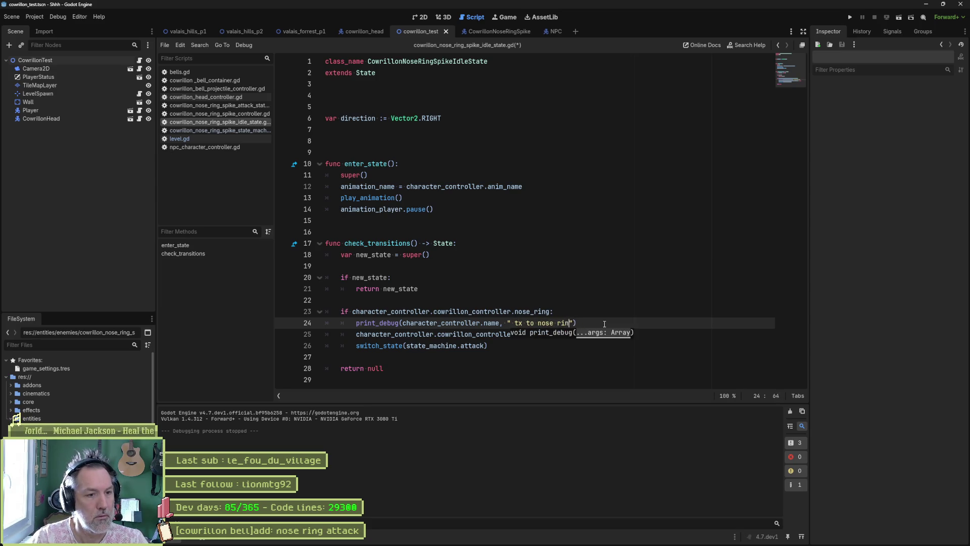
pyautogui.write('g attack')
pyautogui.hotkey('ctrl', 's')
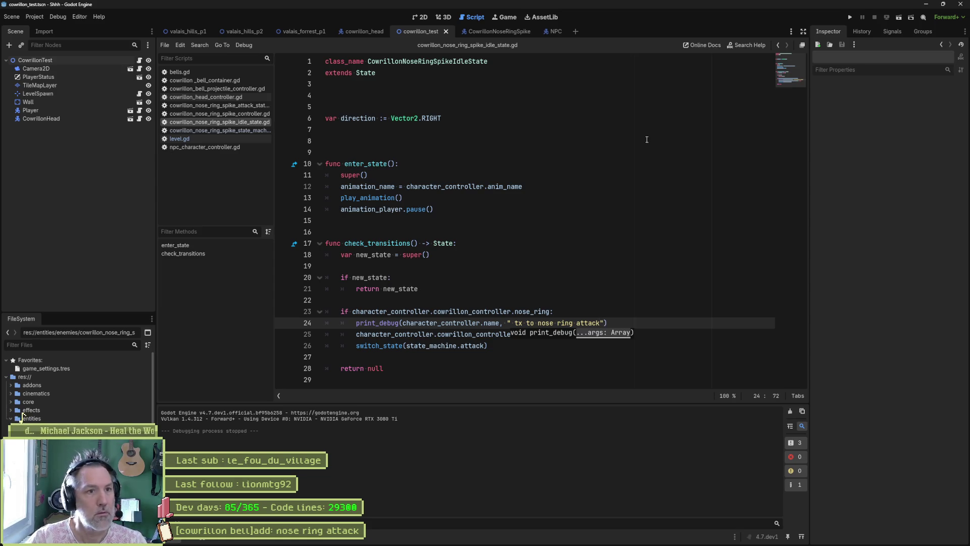
pyautogui.press('F6')
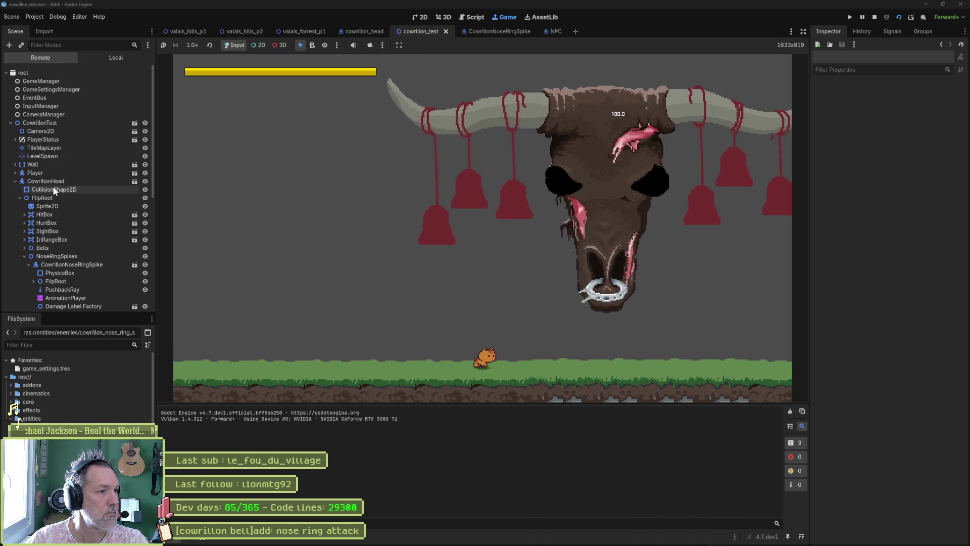
# Tick Nose Ring on the live CowrillonHead, check the NoseRingSpikes and the log, then stop the run.
pyautogui.click(55, 182)
pyautogui.scroll(-5, 875, 351)
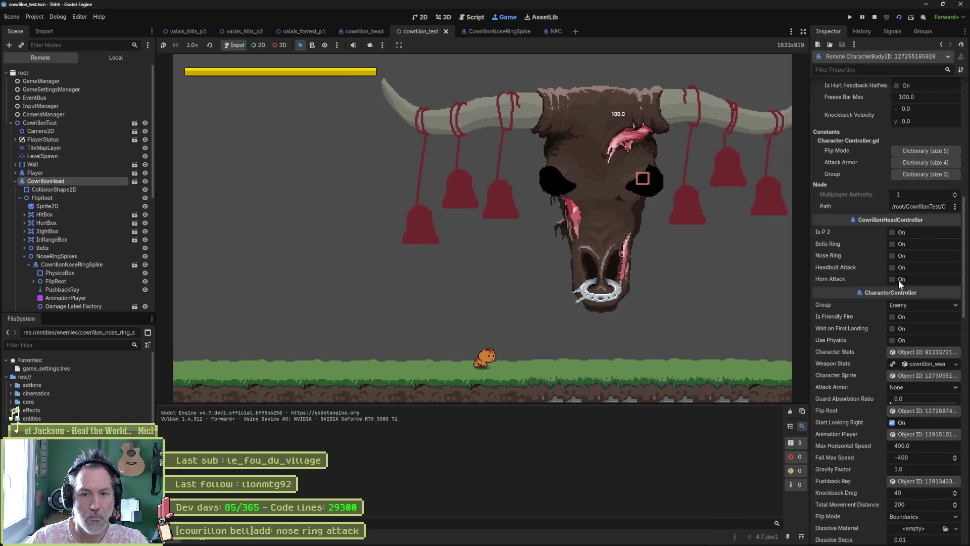
pyautogui.click(892, 256)
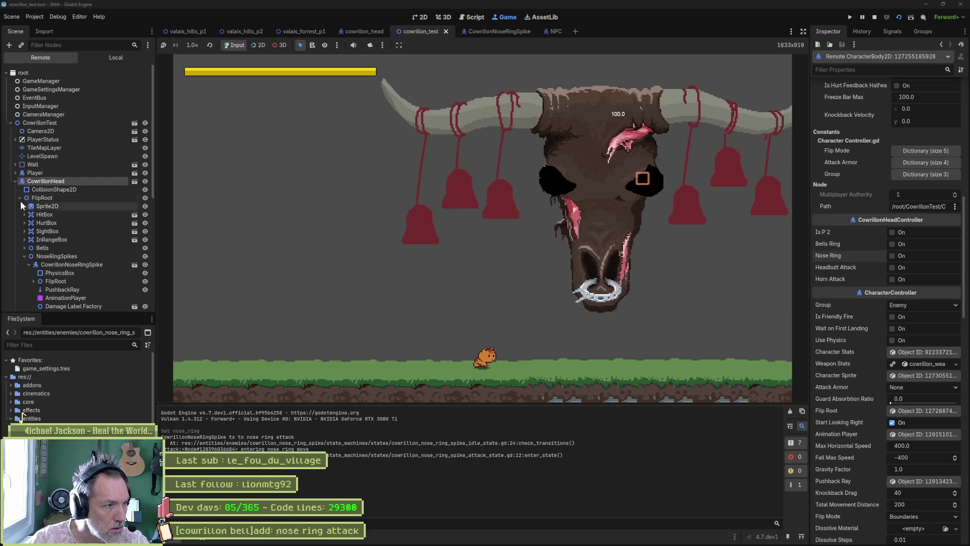
pyautogui.click(23, 257)
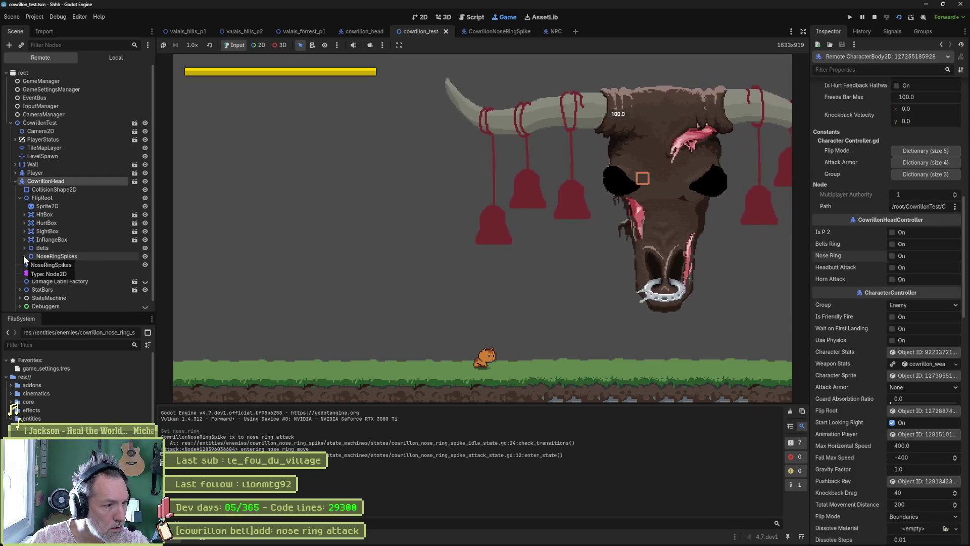
pyautogui.click(23, 255)
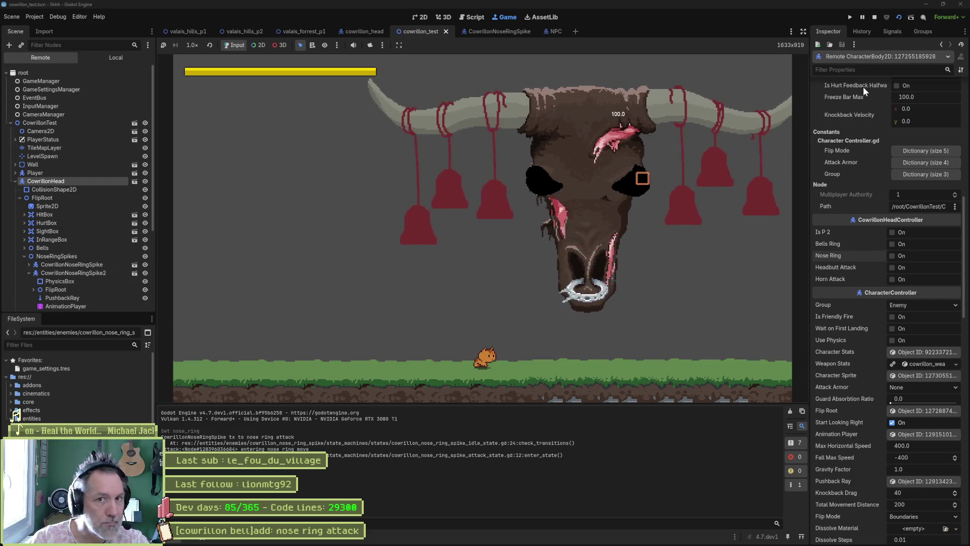
pyautogui.click(875, 17)
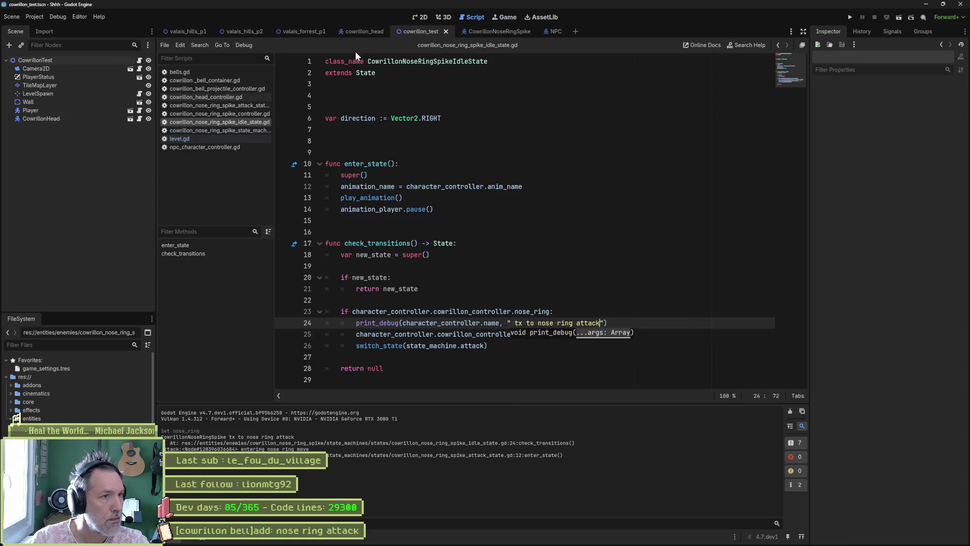
# In cowrillon_head, compare both nose-ring spikes, then revert CowrillonHead's position to 0, 0.
pyautogui.click(363, 32)
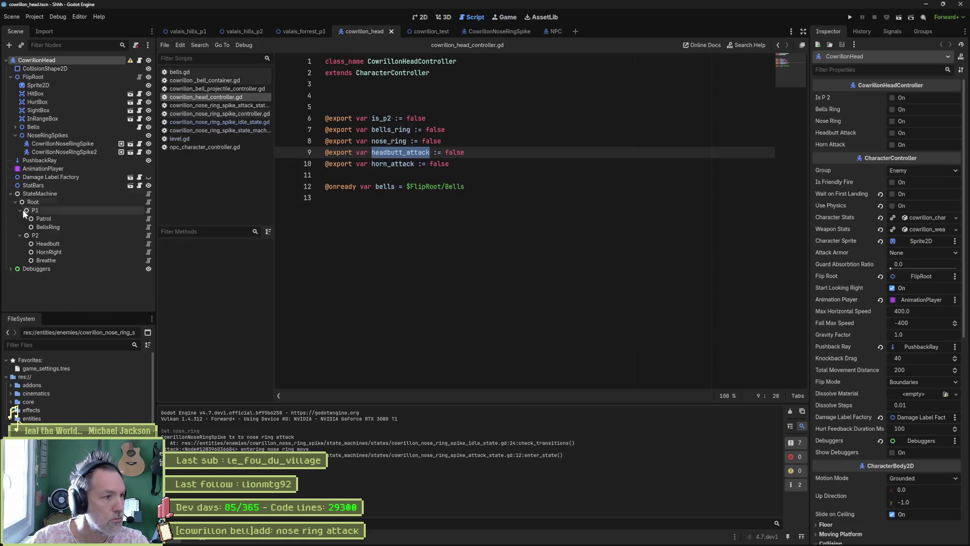
pyautogui.click(67, 153)
pyautogui.click(72, 145)
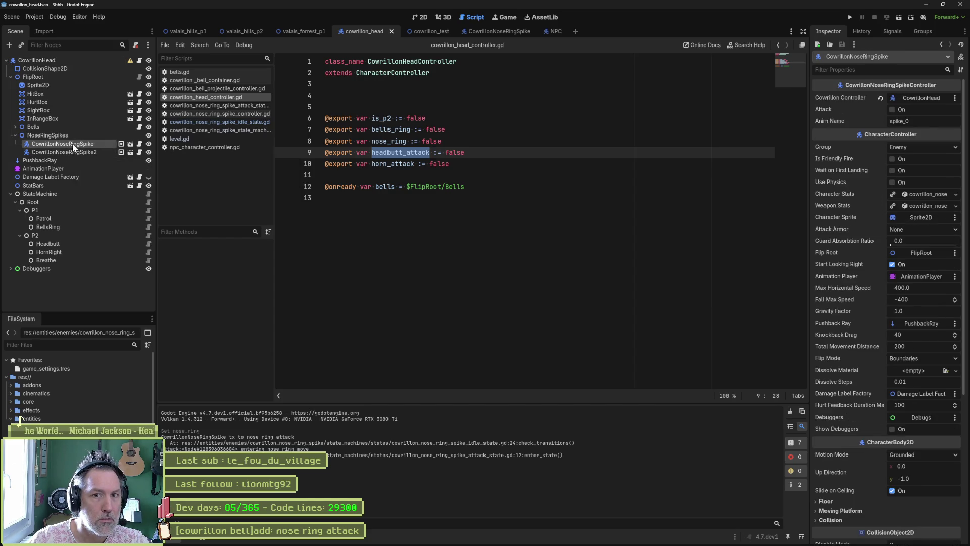
pyautogui.click(75, 153)
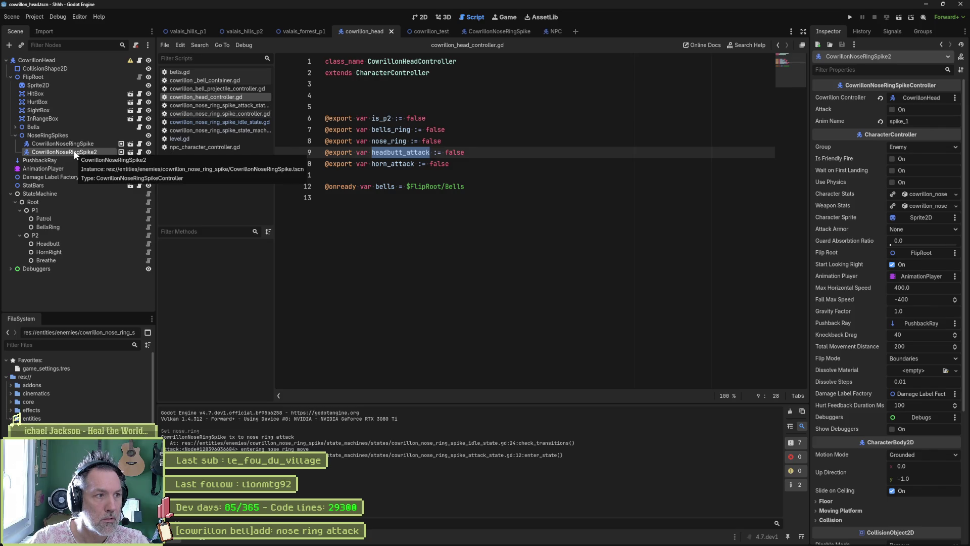
pyautogui.click(119, 61)
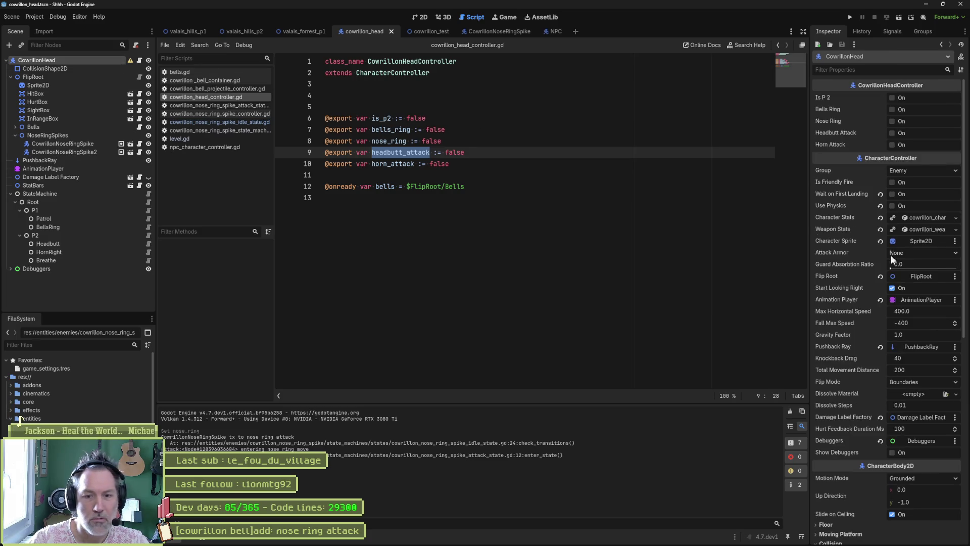
pyautogui.scroll(-10, 887, 273)
pyautogui.click(883, 348)
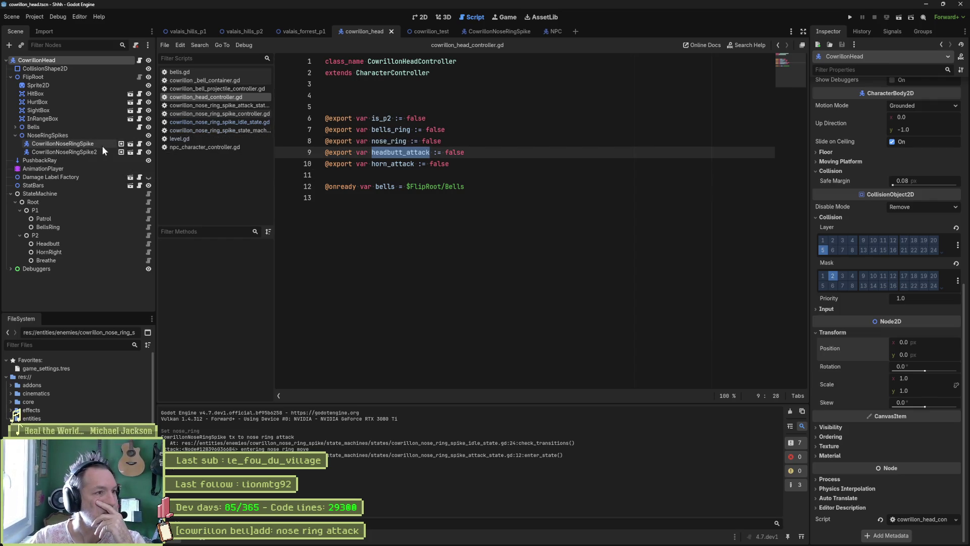
# Open the CowrillonNoseRingSpike scene and review its attack state, controller, and idle state scripts.
pyautogui.click(130, 145)
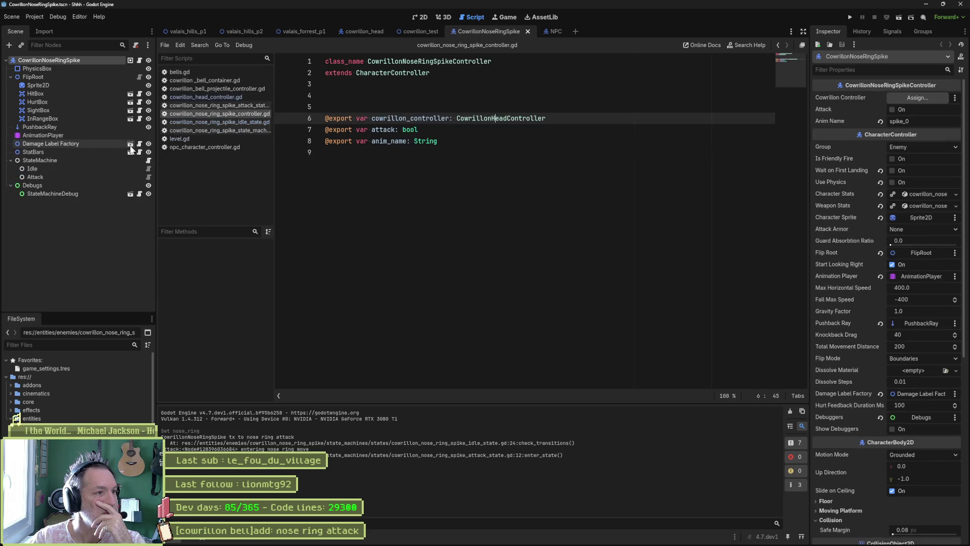
pyautogui.click(149, 179)
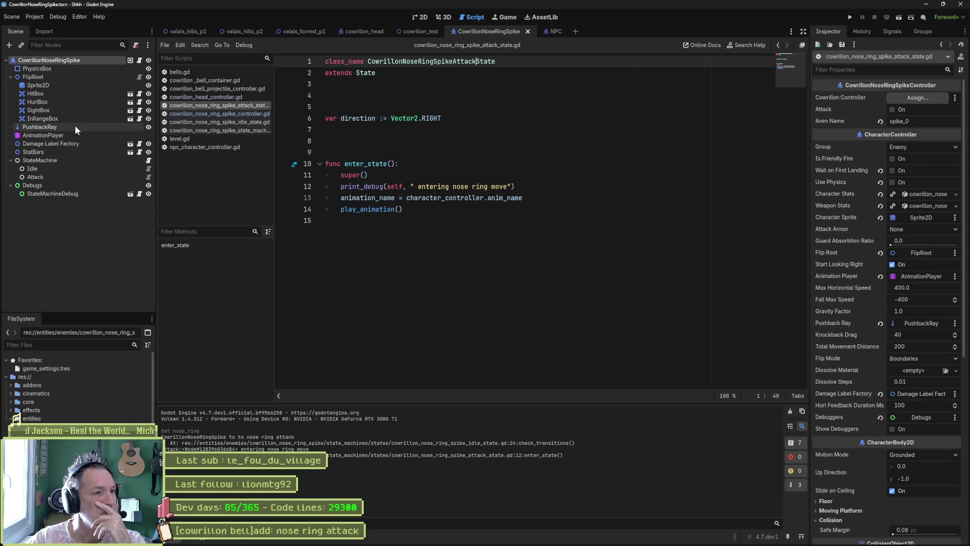
pyautogui.click(211, 115)
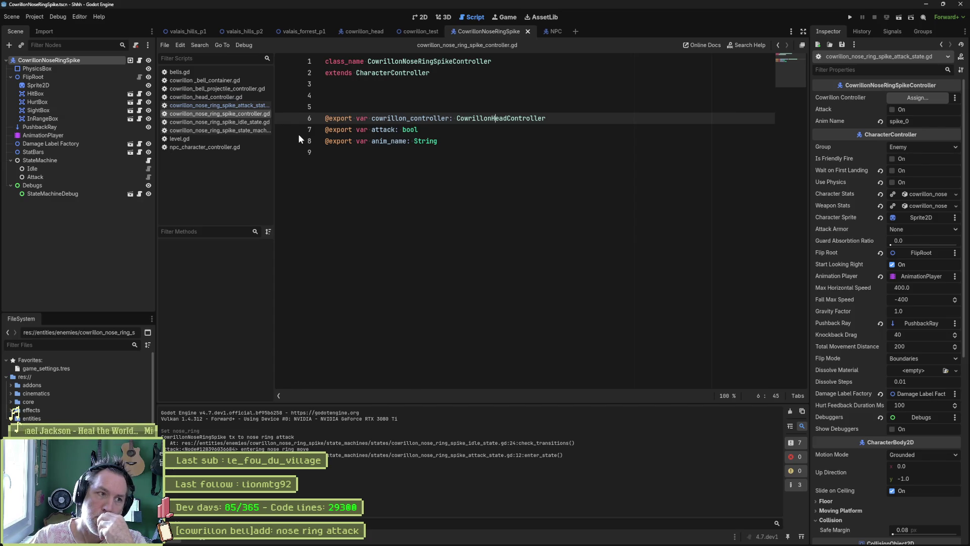
pyautogui.click(242, 123)
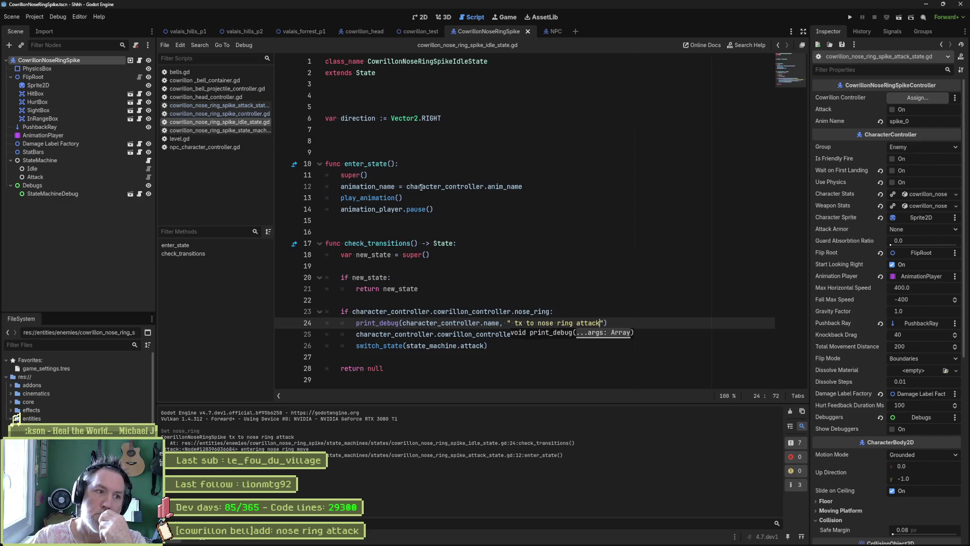
pyautogui.moveTo(432, 198); pyautogui.dragTo(440, 157)
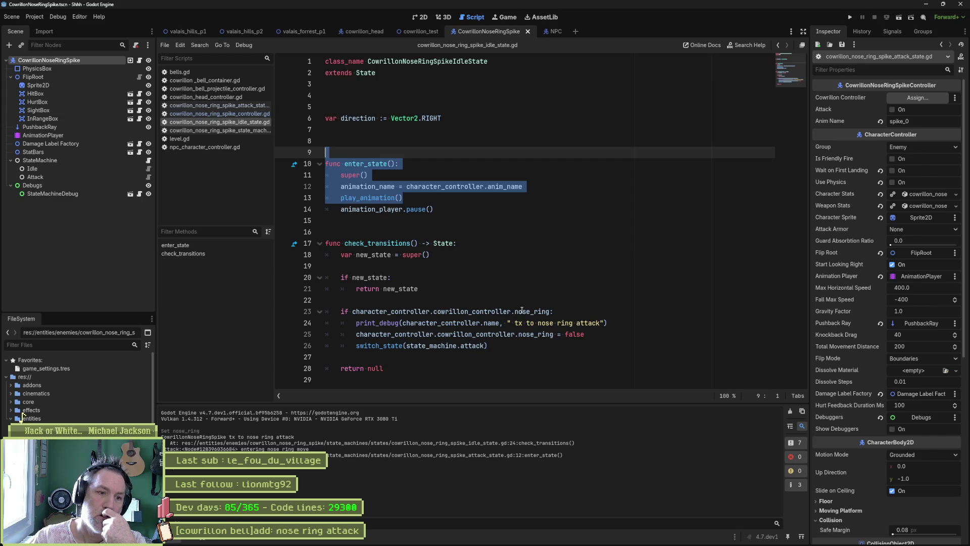
pyautogui.doubleClick(411, 311)
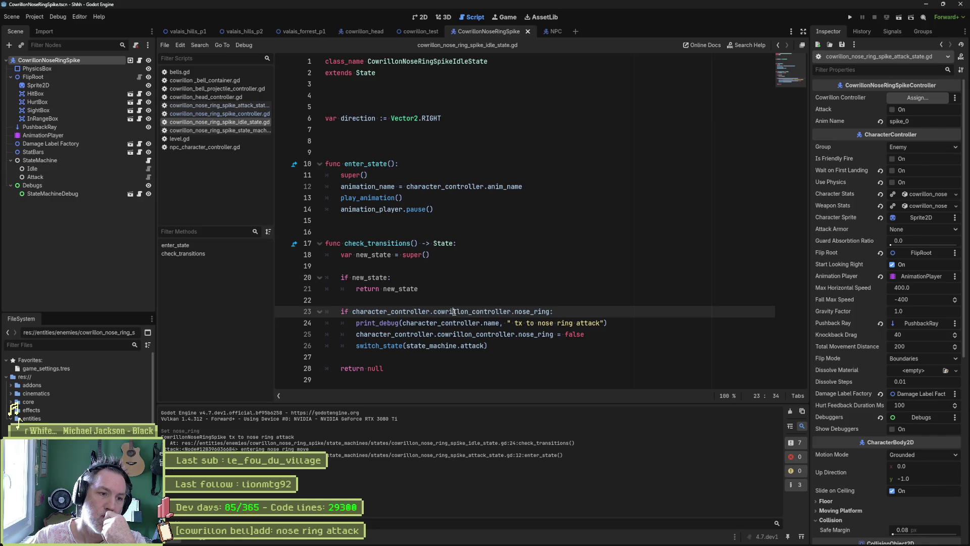
pyautogui.doubleClick(473, 311)
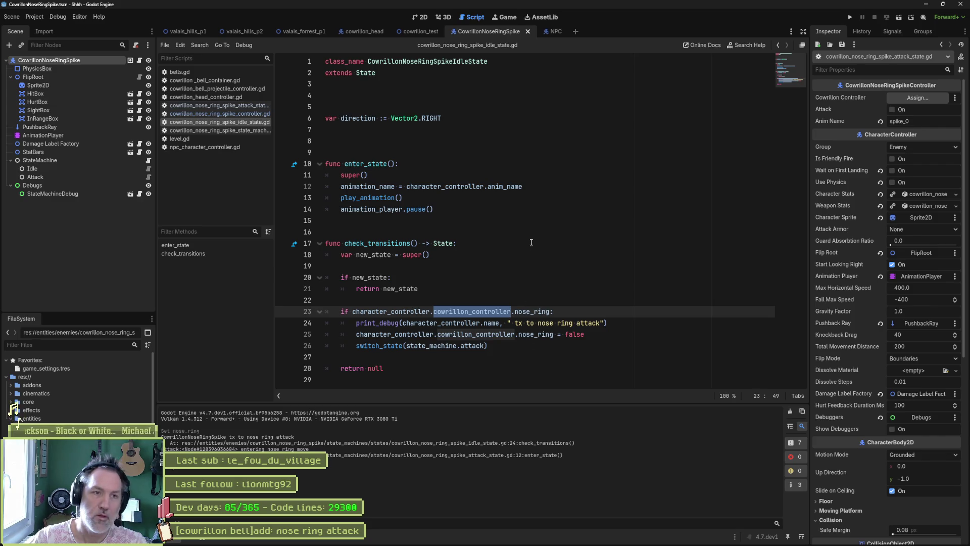
# Rerun the cowrillon_test scene and inspect the spikes' live state machine, controller, and Idle state.
pyautogui.click(406, 31)
pyautogui.press('F6')
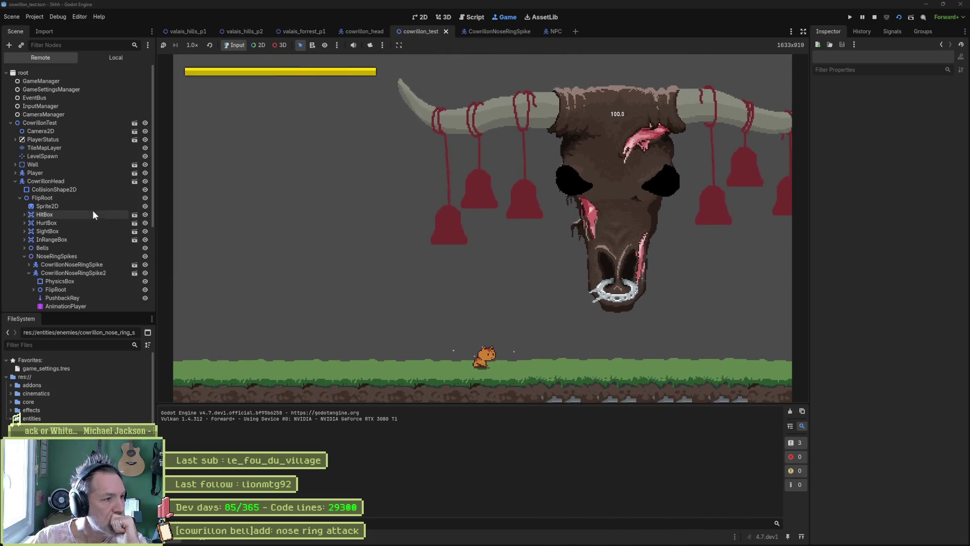
pyautogui.scroll(-3, 69, 242)
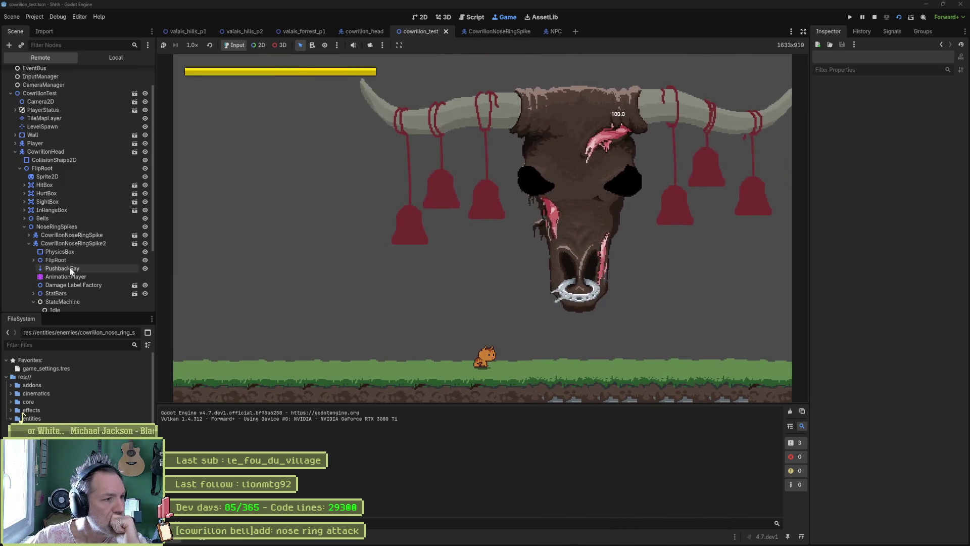
pyautogui.click(68, 243)
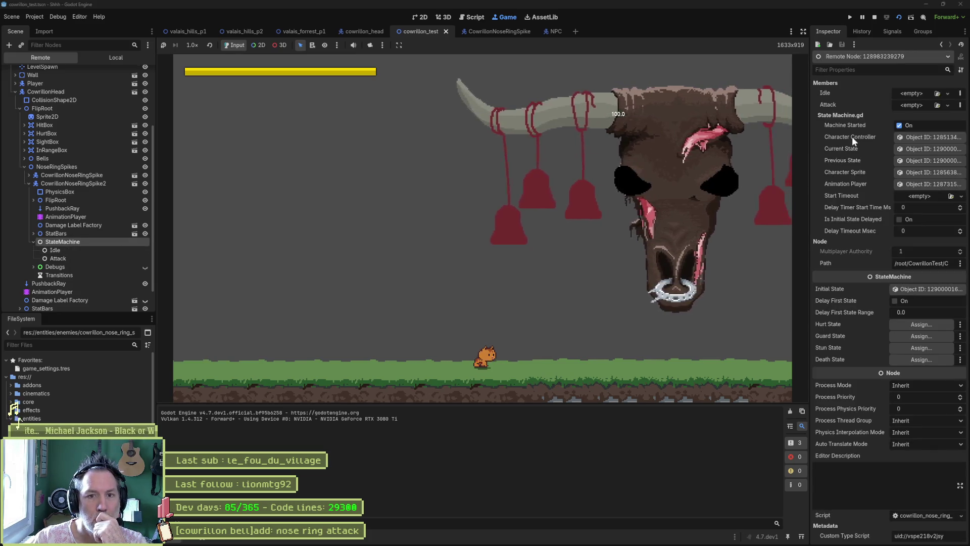
pyautogui.click(921, 148)
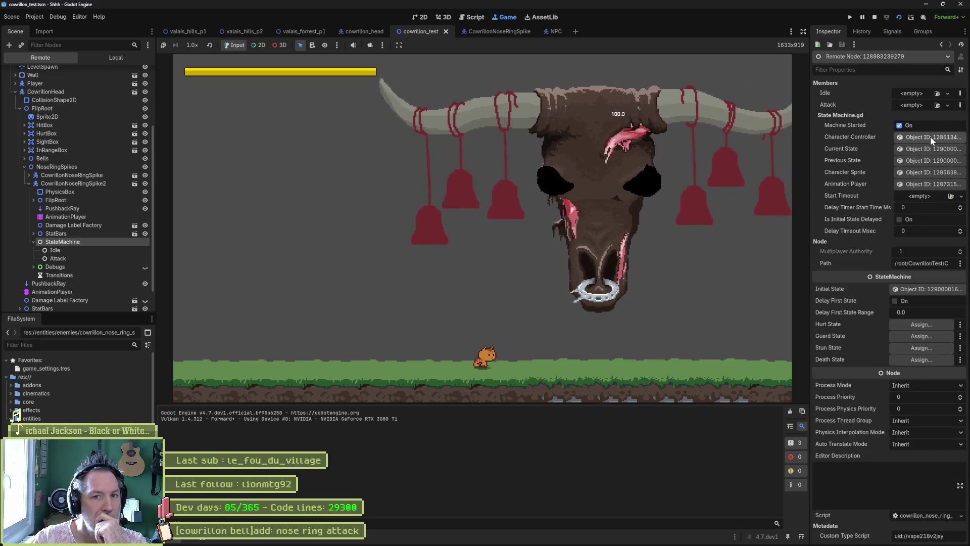
pyautogui.click(930, 138)
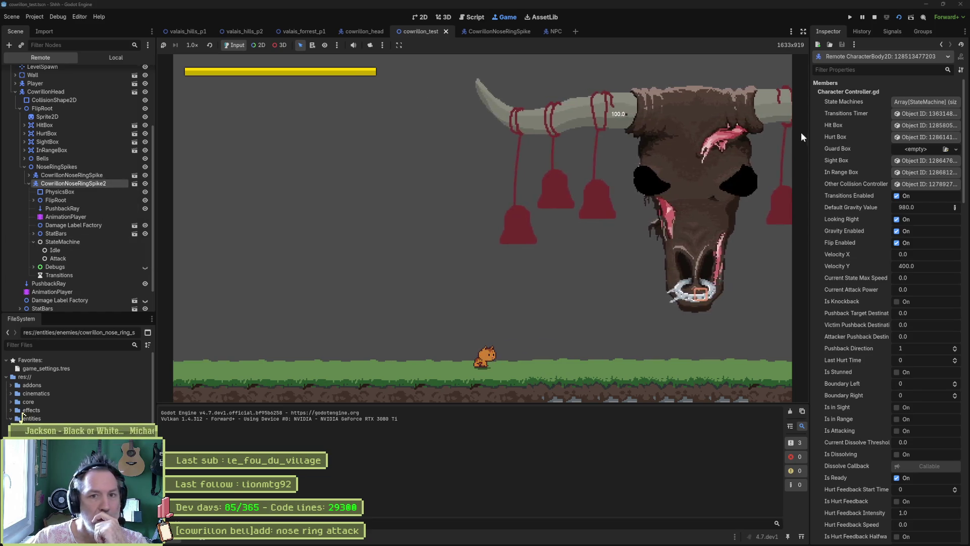
pyautogui.click(86, 248)
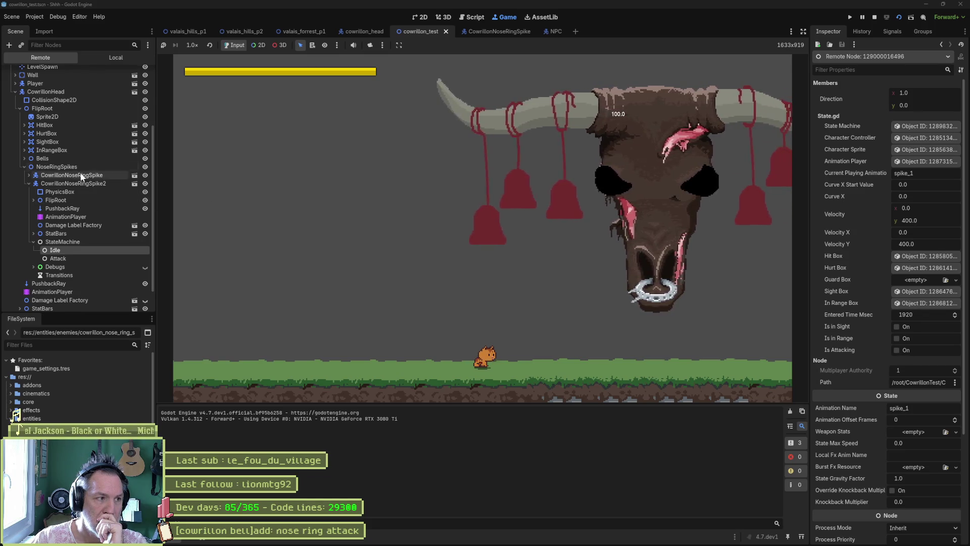
# Tick Nose Ring on the running CowrillonHead, recheck the spike's Idle state and controller, then stop the game.
pyautogui.click(71, 91)
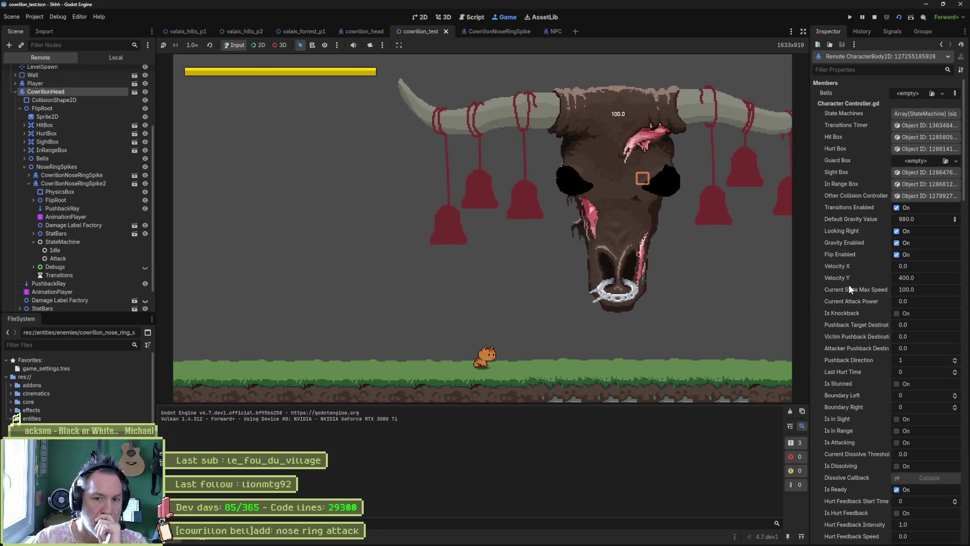
pyautogui.scroll(-5, 859, 298)
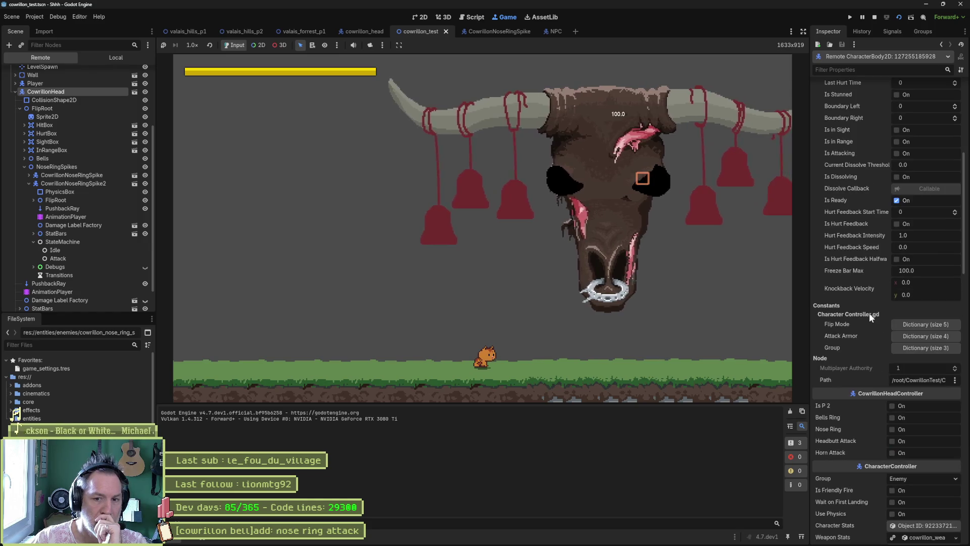
pyautogui.click(892, 428)
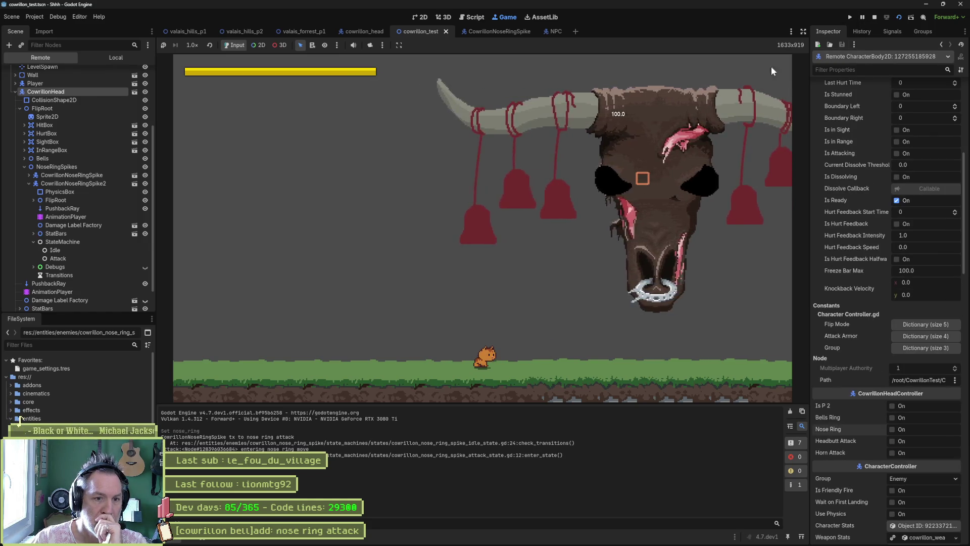
pyautogui.click(71, 250)
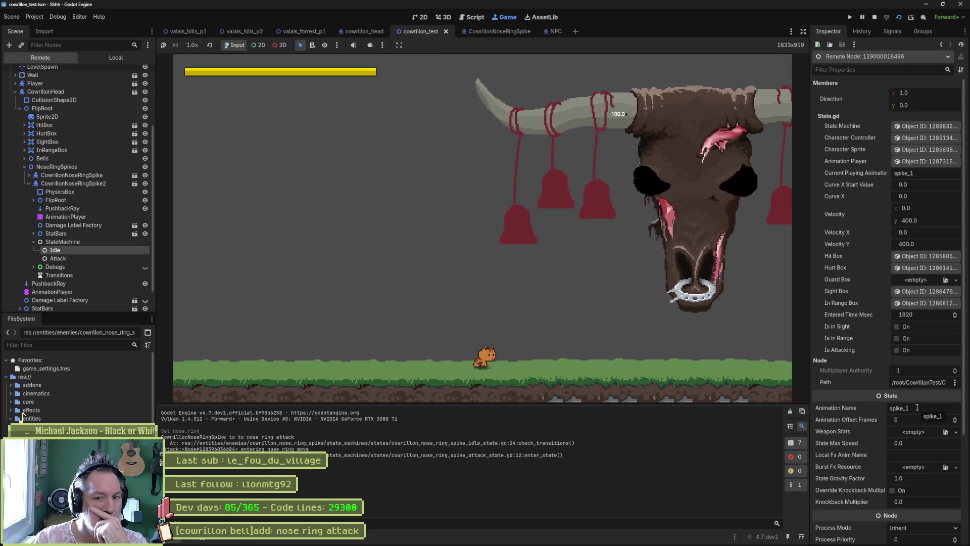
pyautogui.click(129, 184)
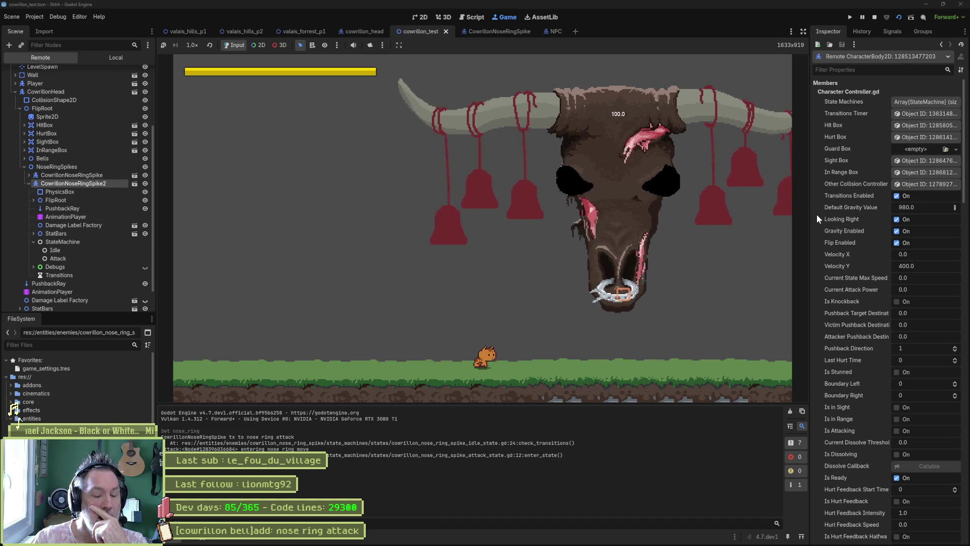
pyautogui.click(876, 17)
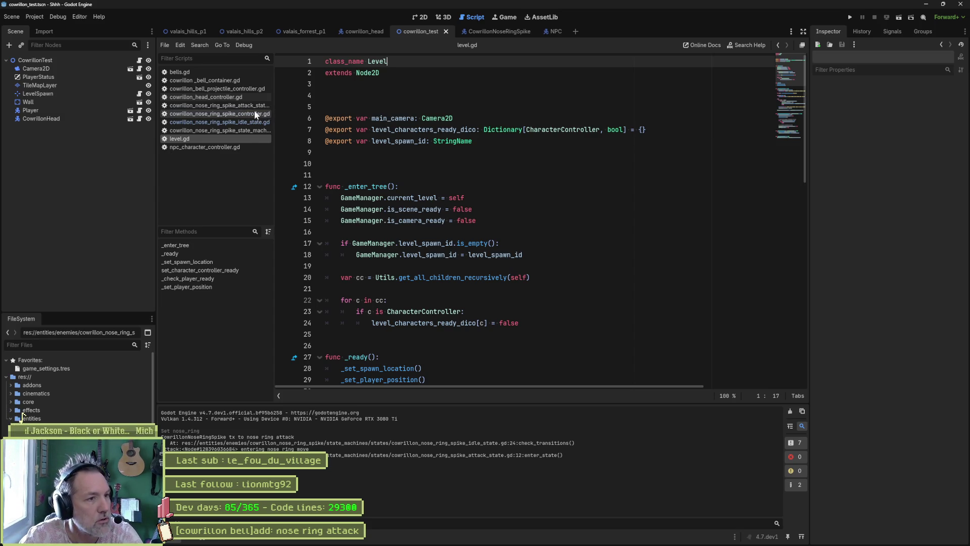
# Comment out the line resetting nose_ring to false in the spike idle state script.
pyautogui.click(235, 114)
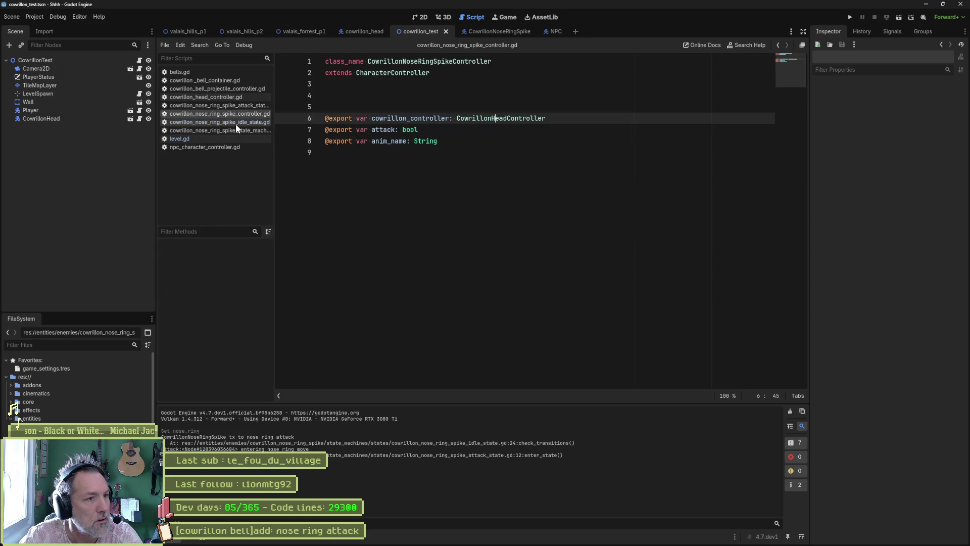
pyautogui.click(235, 122)
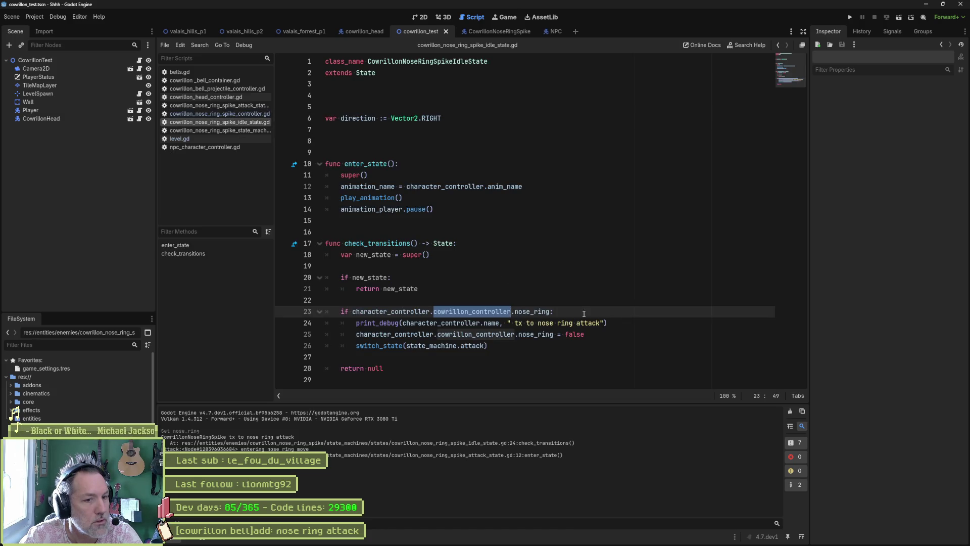
pyautogui.click(358, 334)
pyautogui.write('#')
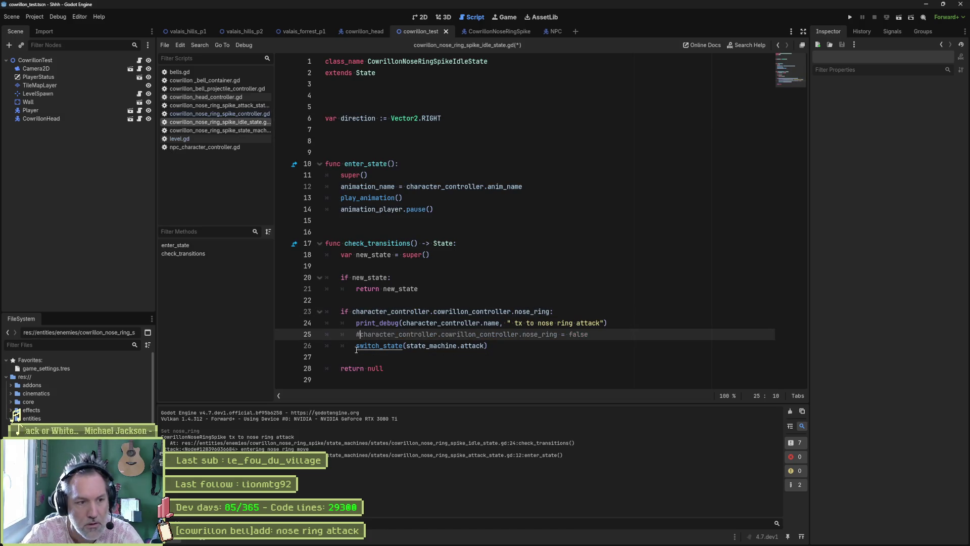
# Run the scene, tick Nose Ring on the live CowrillonHead, and stop the game with F8.
pyautogui.press('F6')
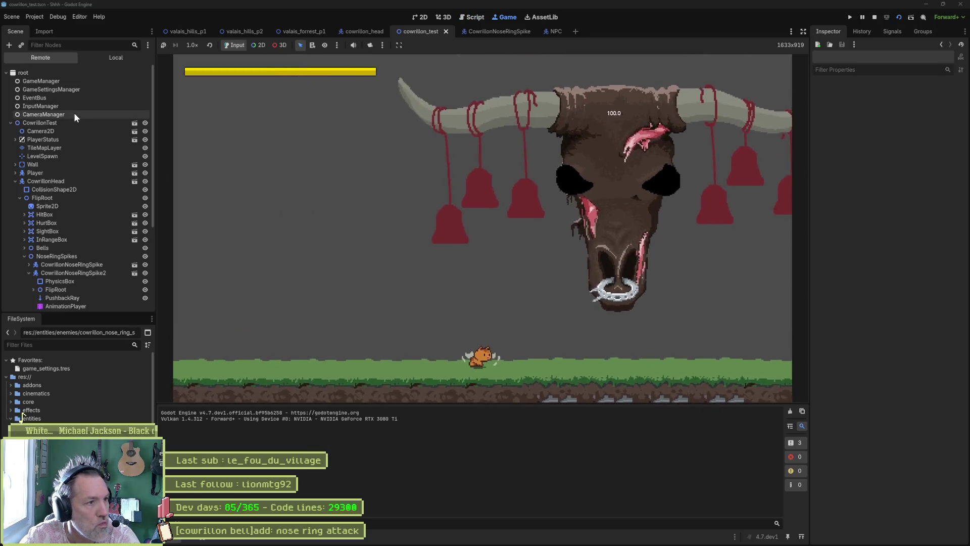
pyautogui.click(72, 123)
pyautogui.click(74, 180)
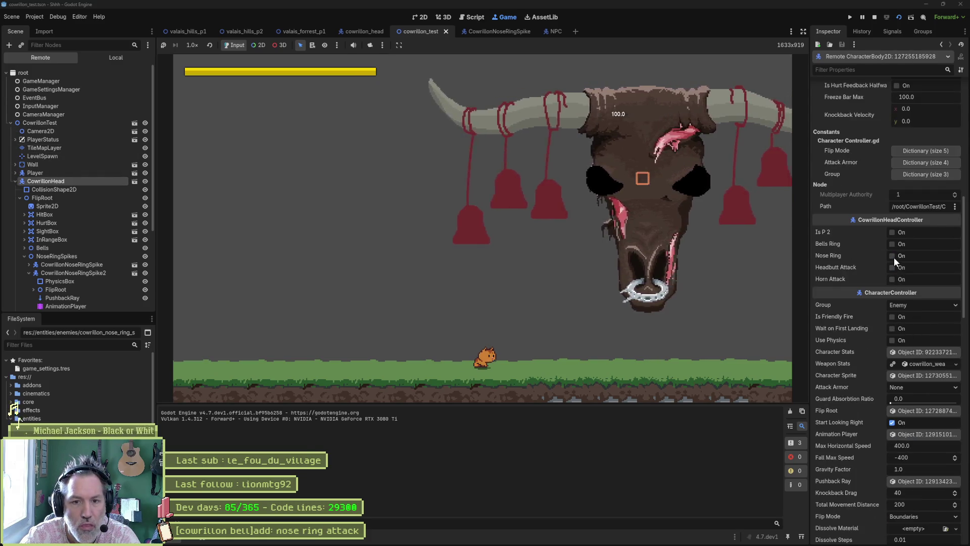
pyautogui.click(893, 257)
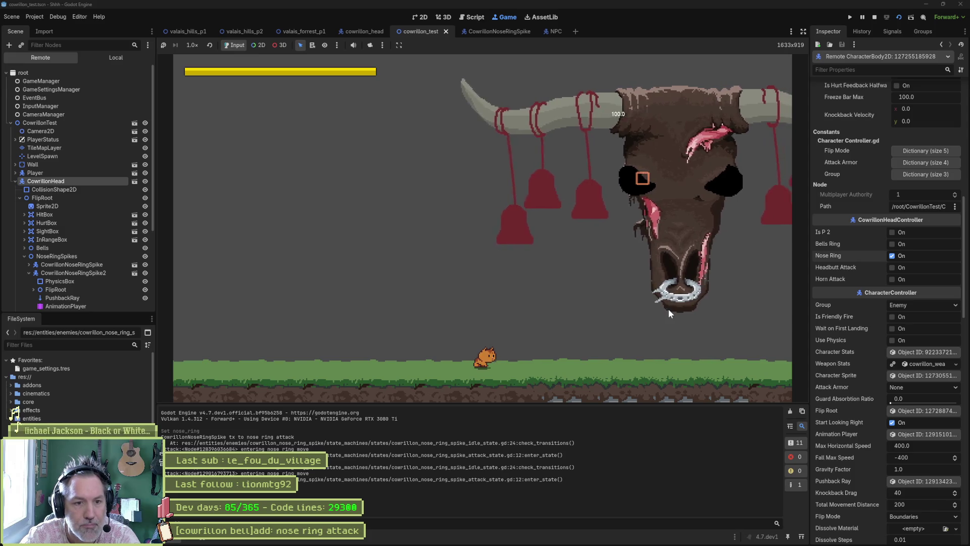
pyautogui.press('F8')
# Delete the print_debug line 24 from the idle state's nose_ring transition.
pyautogui.click(618, 322)
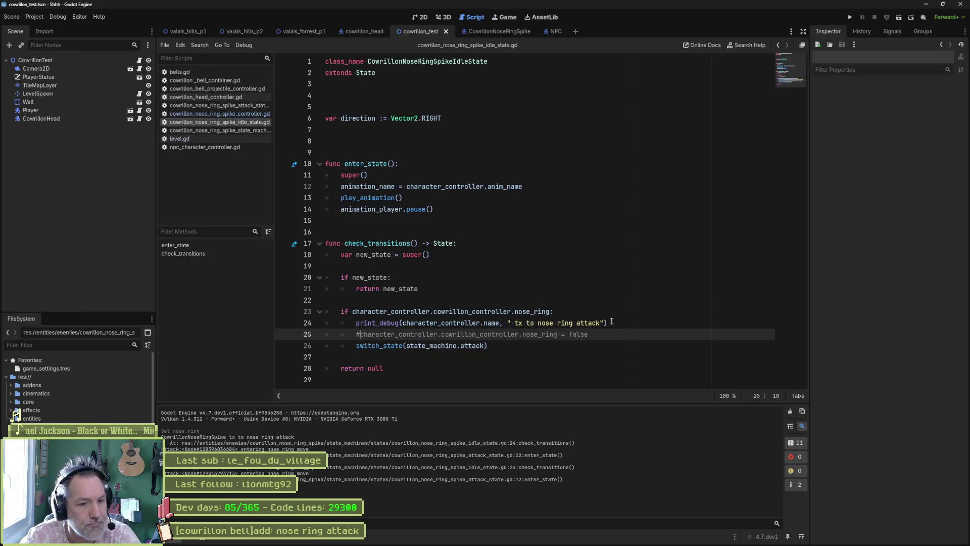
pyautogui.hotkey('ctrl', 'shift', 'k')
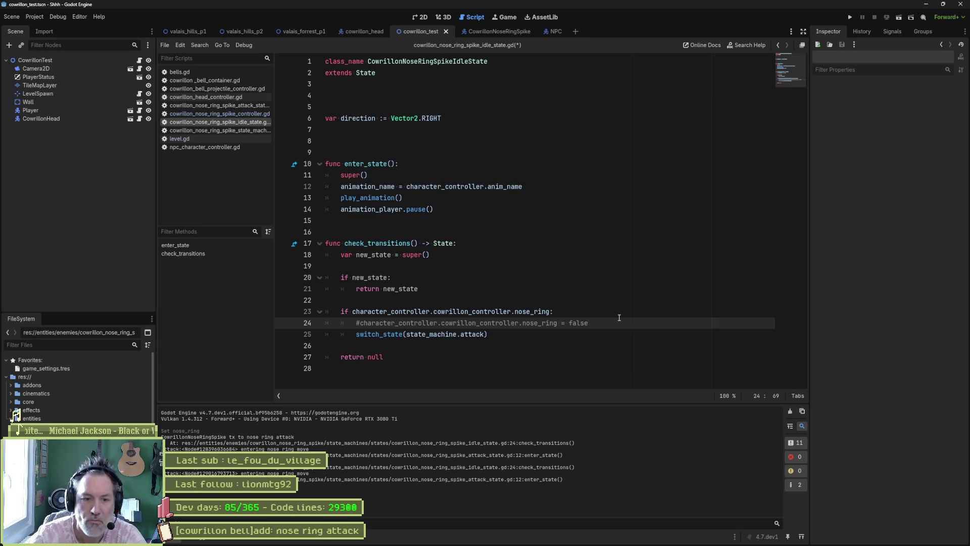
pyautogui.moveTo(757, 545)
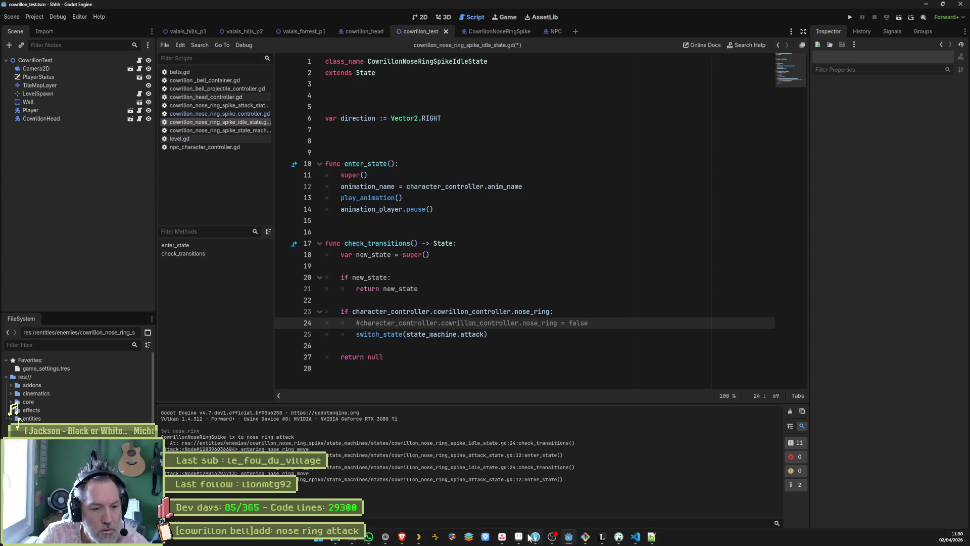
# In the 'nose ring attack' task, note that spikes shouldn't set nose_attack false or other spikes won't transition.
pyautogui.hotkey('alt', 'Tab')
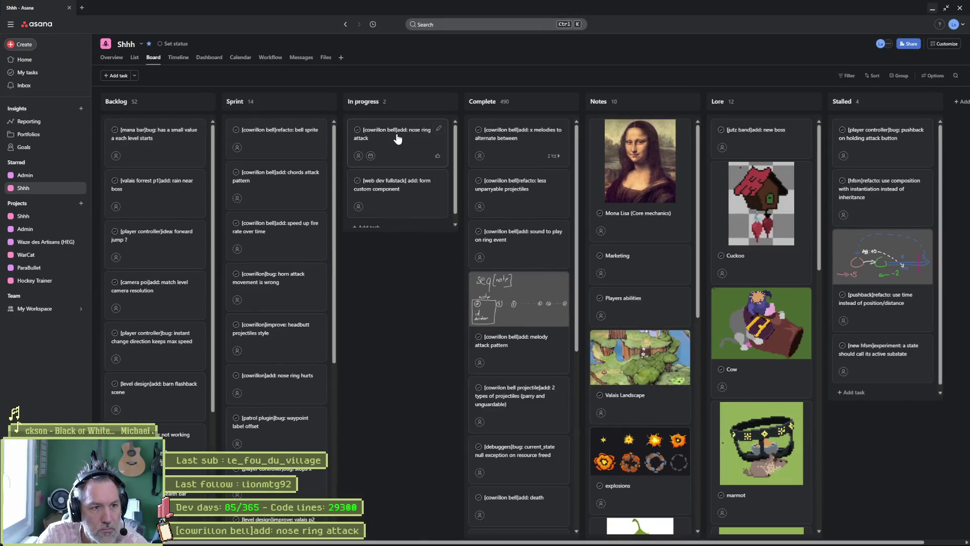
pyautogui.click(397, 136)
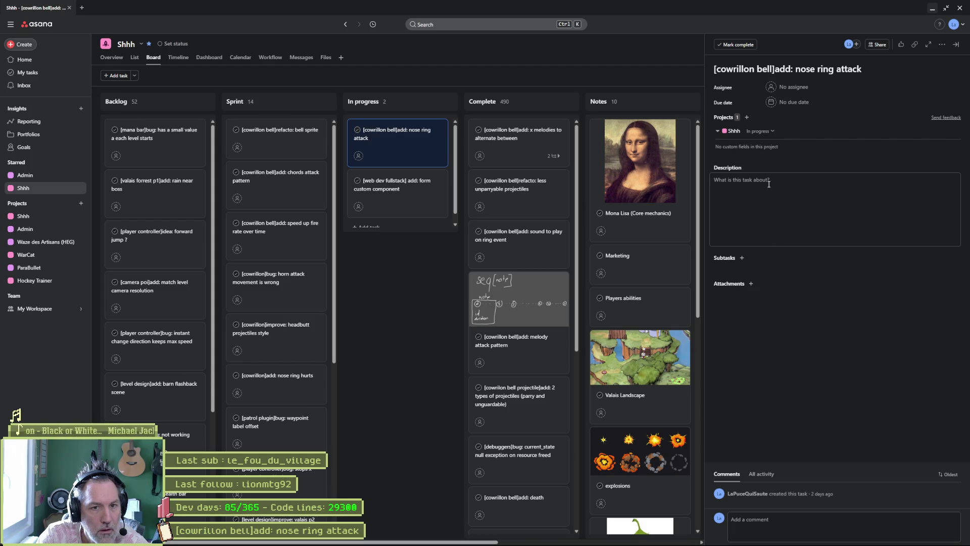
pyautogui.click(764, 180)
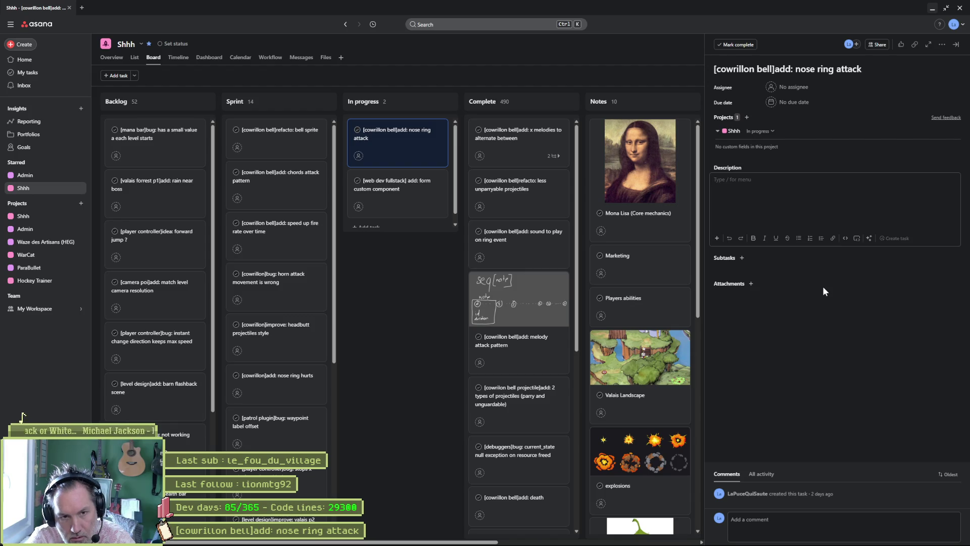
pyautogui.write('nose ring spikes should not ')
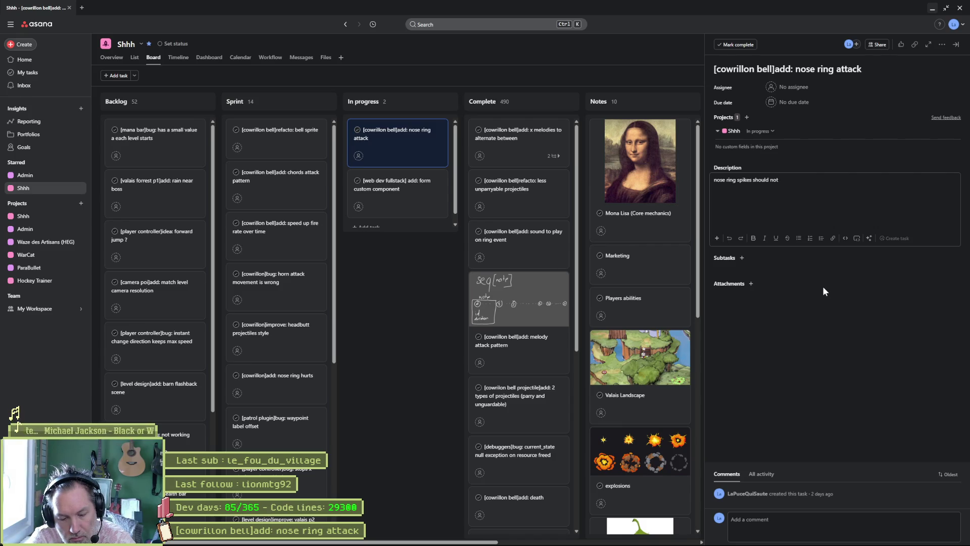
pyautogui.write('switch f')
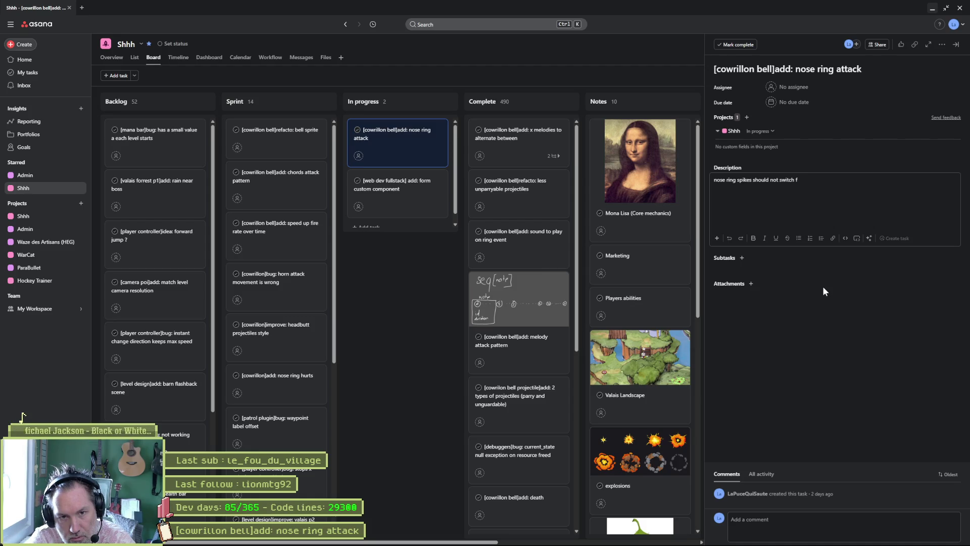
pyautogui.press('BackSpace')
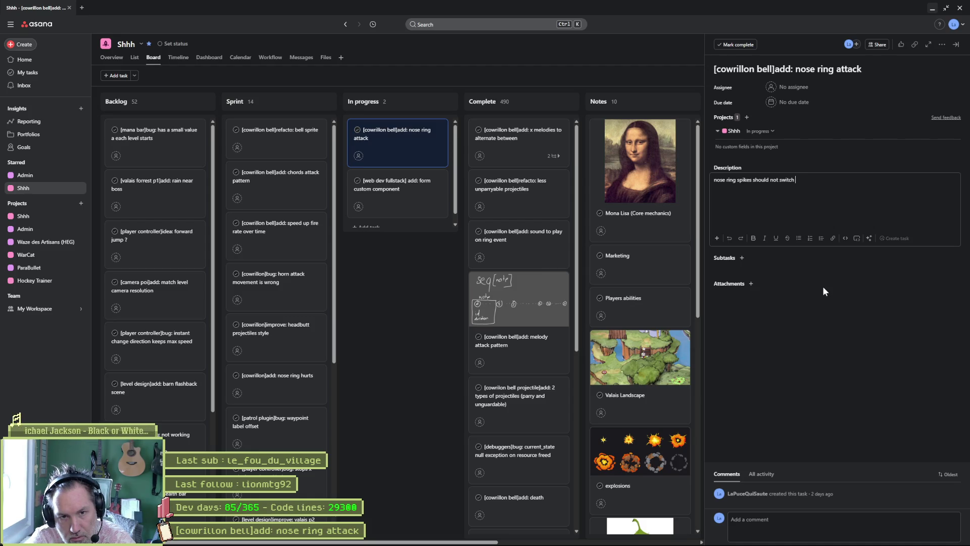
pyautogui.write('nose_attack')
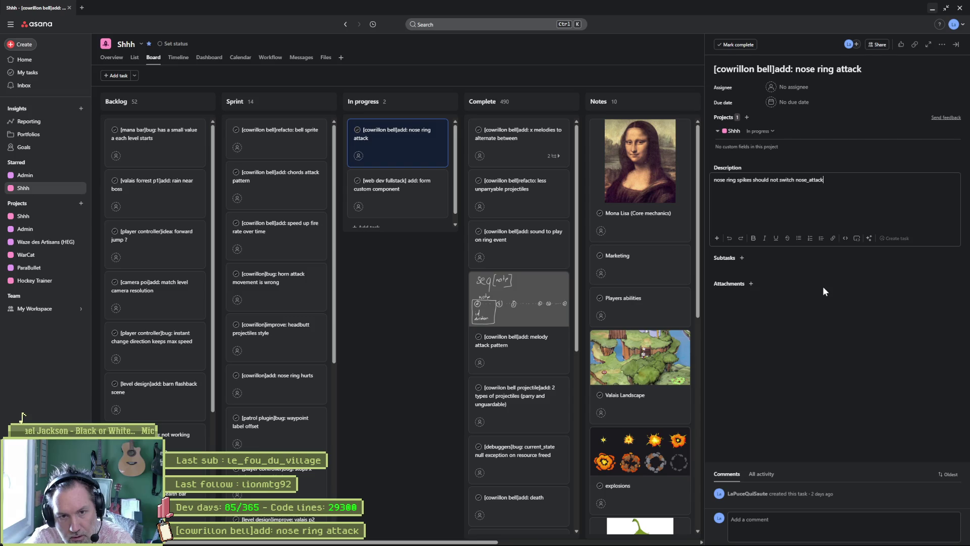
pyautogui.write(' flag fr')
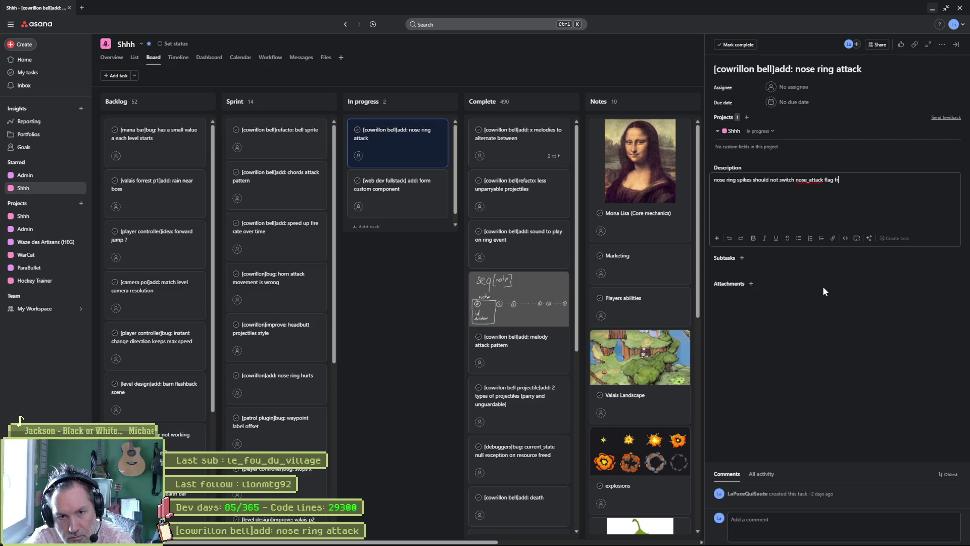
pyautogui.write('om controller')
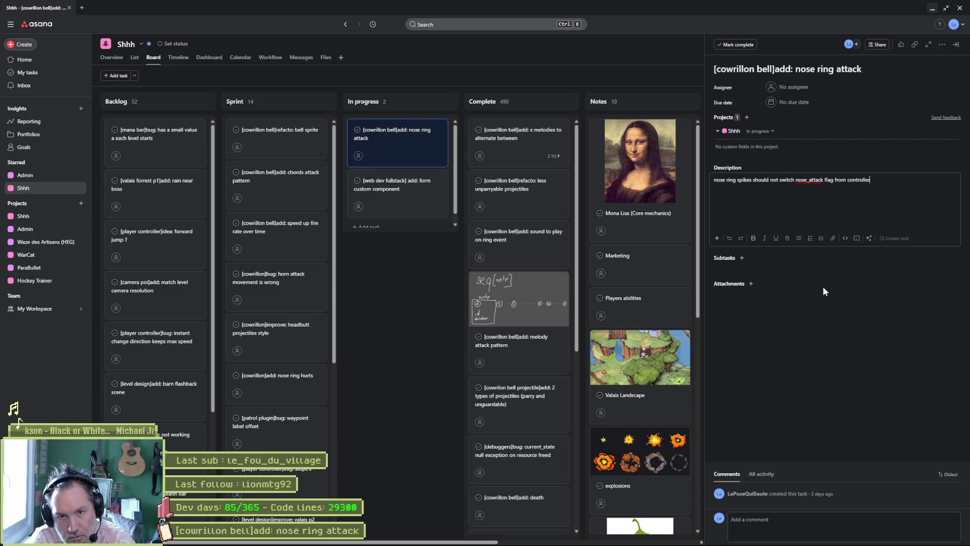
pyautogui.write(' to false')
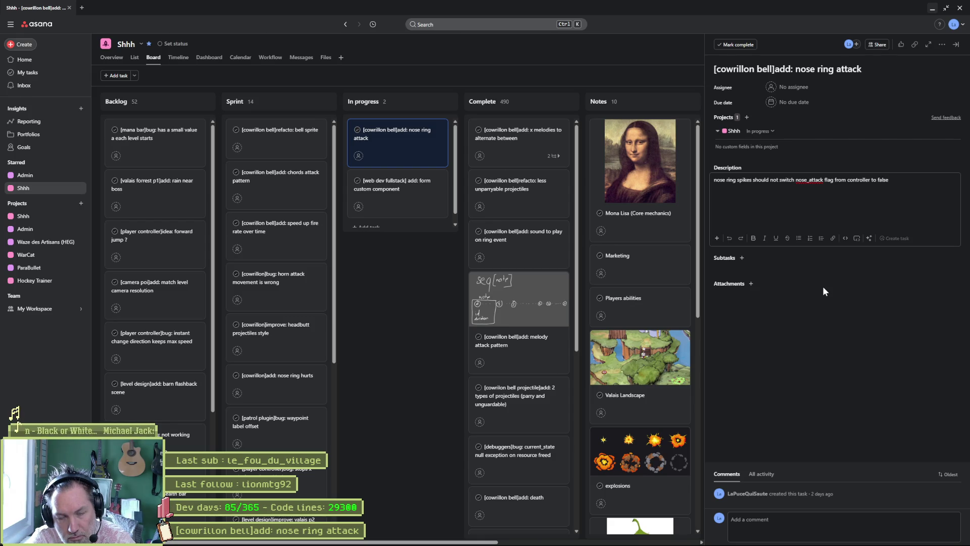
pyautogui.write(' oth')
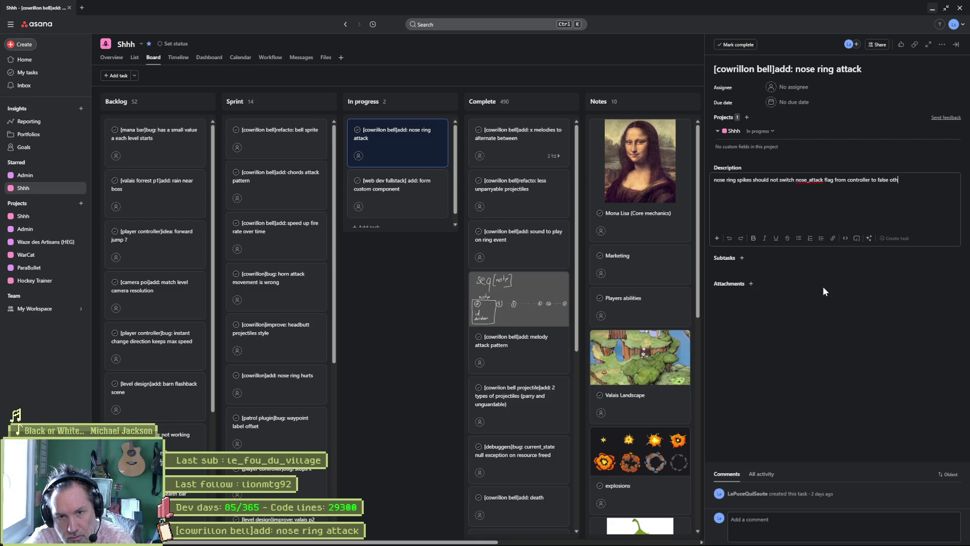
pyautogui.write('erwise the other spieks')
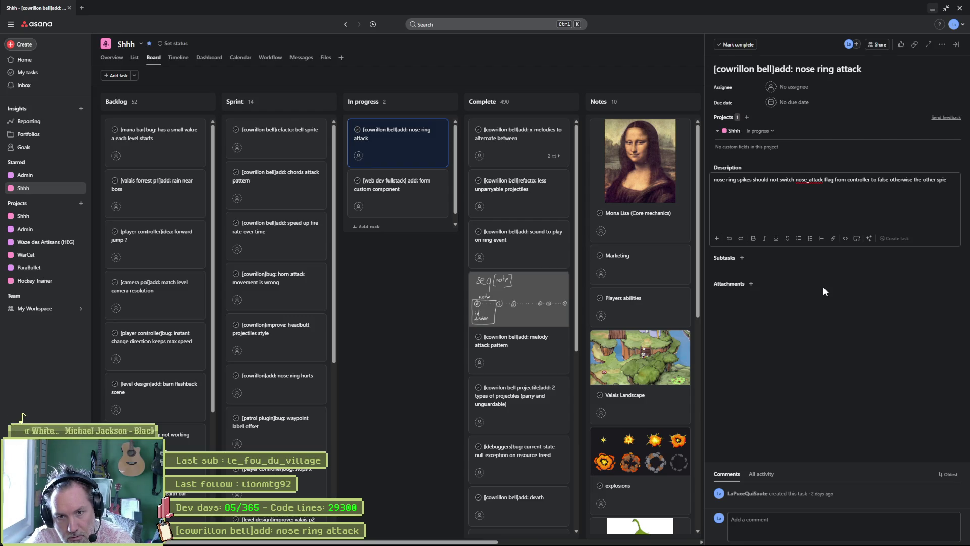
pyautogui.press('BackSpace')
pyautogui.write("kes won't")
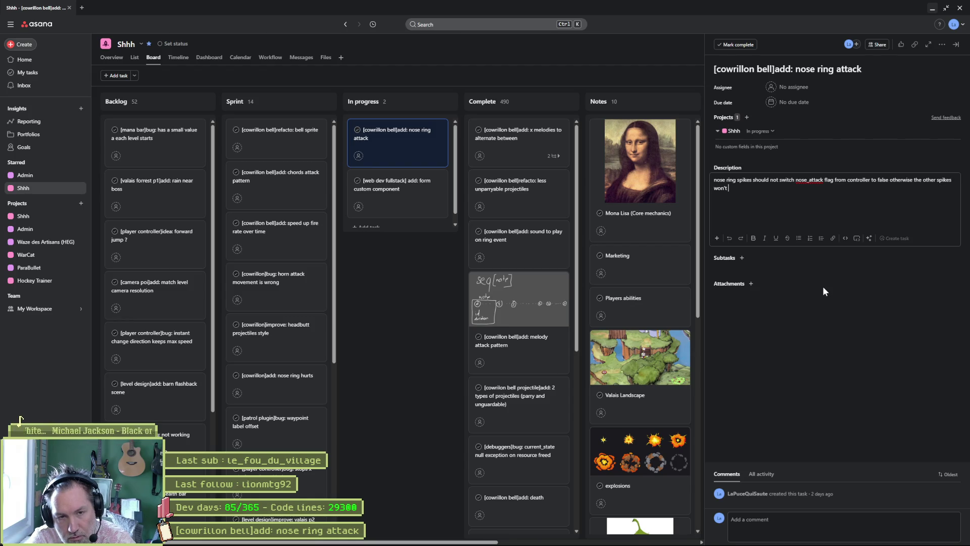
pyautogui.write(' transition')
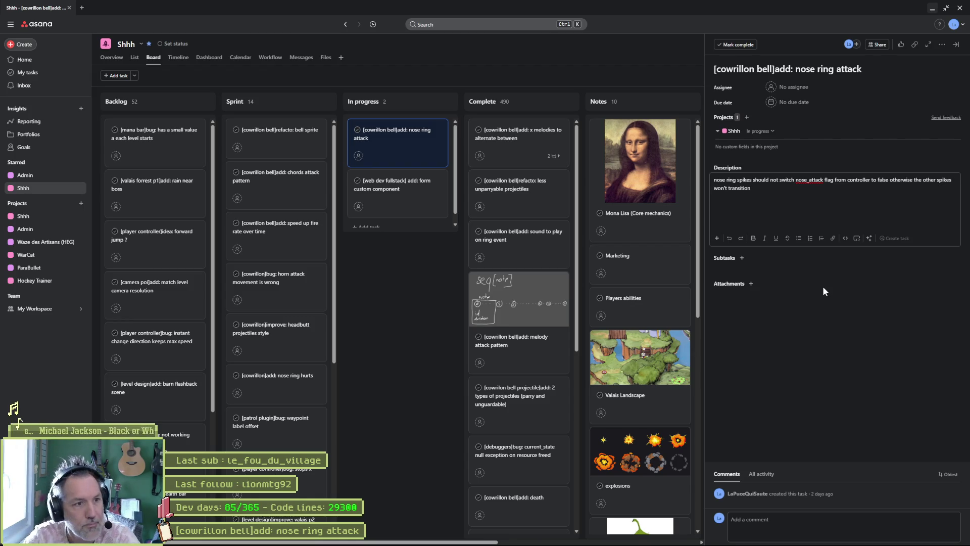
pyautogui.click(412, 263)
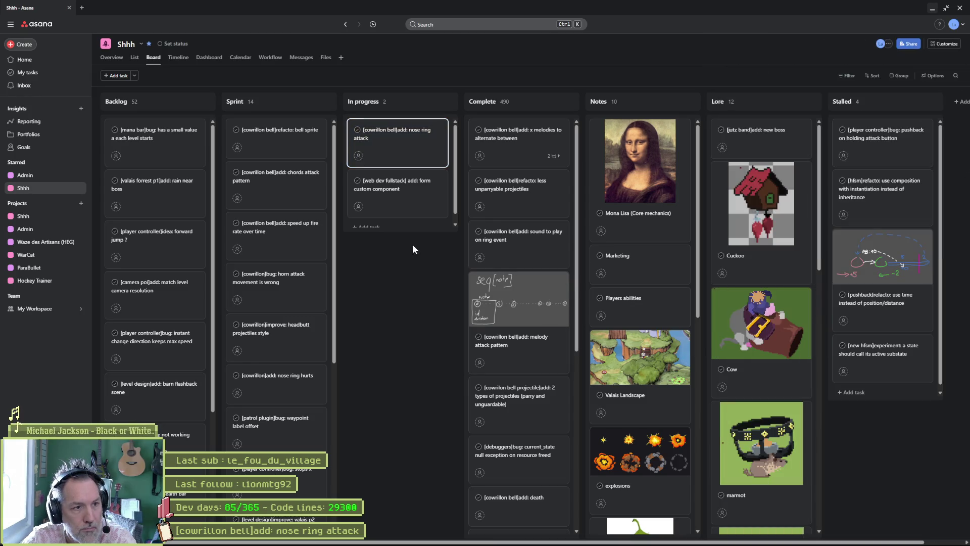
# Reopen the 'nose ring attack' task to review its saved description.
pyautogui.click(402, 141)
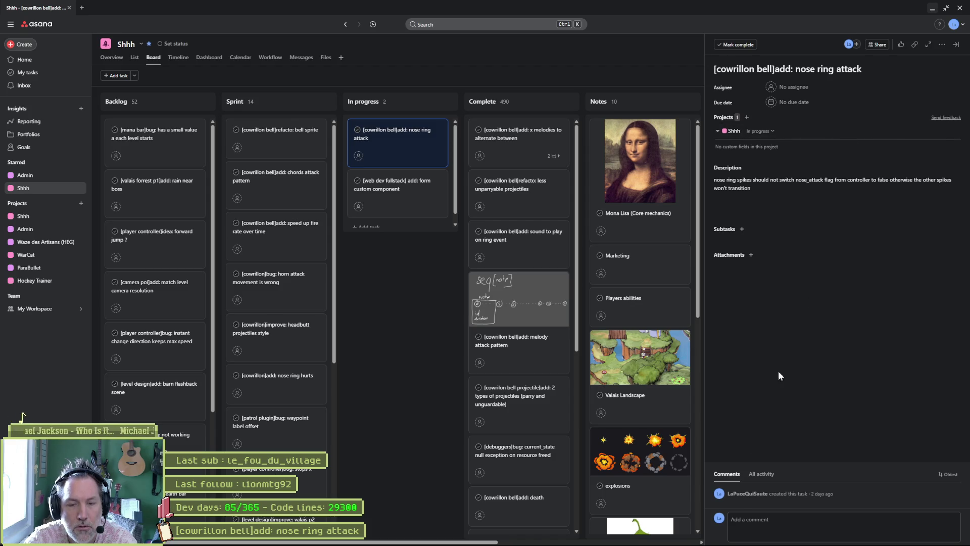
pyautogui.moveTo(502, 543)
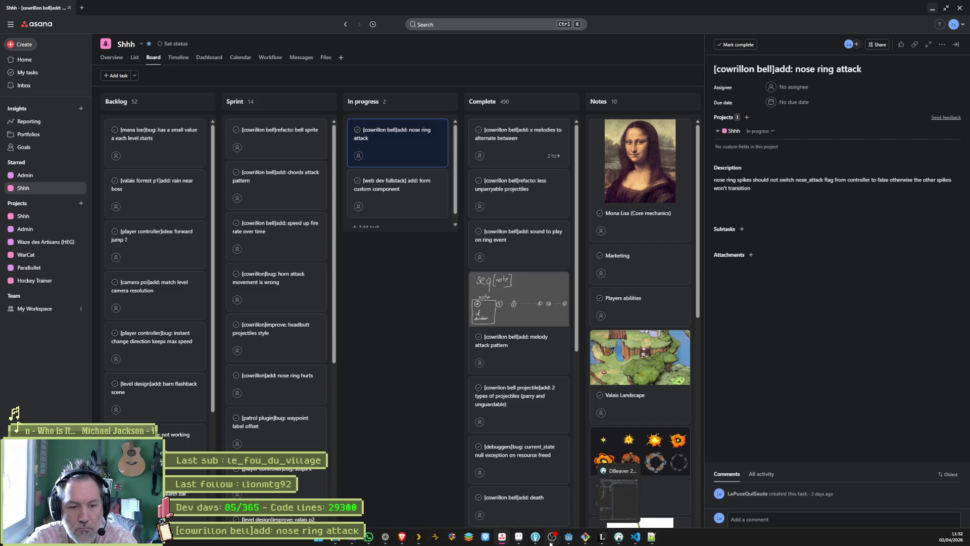
# Back in Godot, switch to the 2D view and open the CowrillonHead scene from the Scene dock.
pyautogui.click(569, 537)
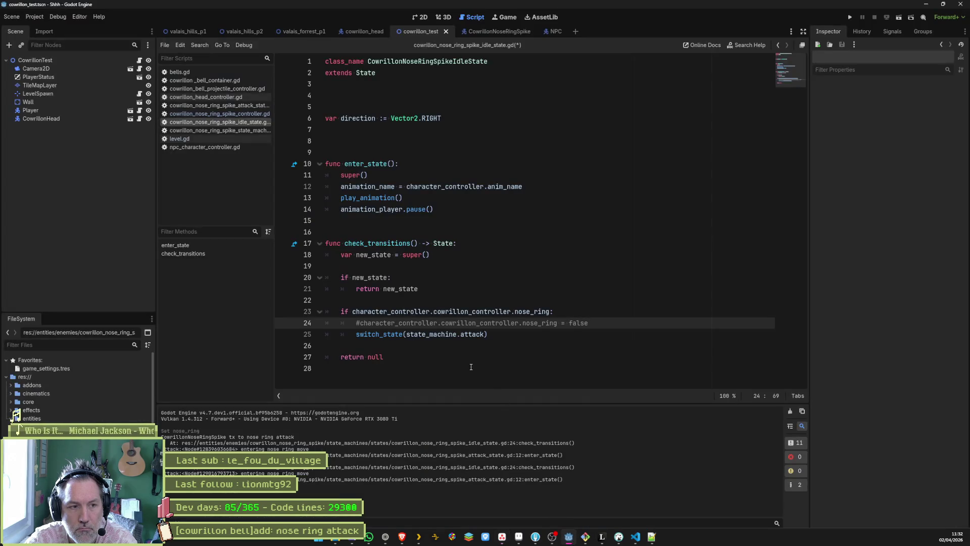
pyautogui.click(501, 299)
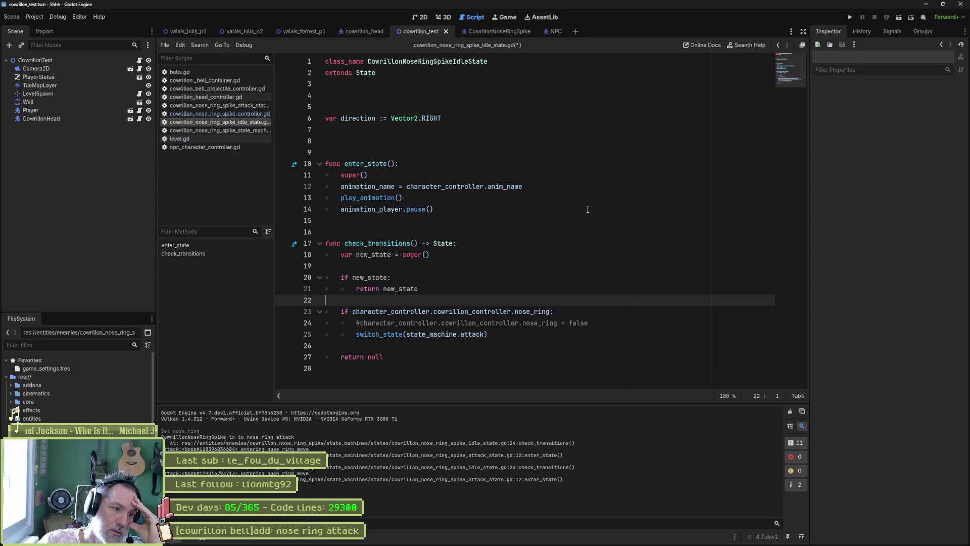
pyautogui.click(426, 20)
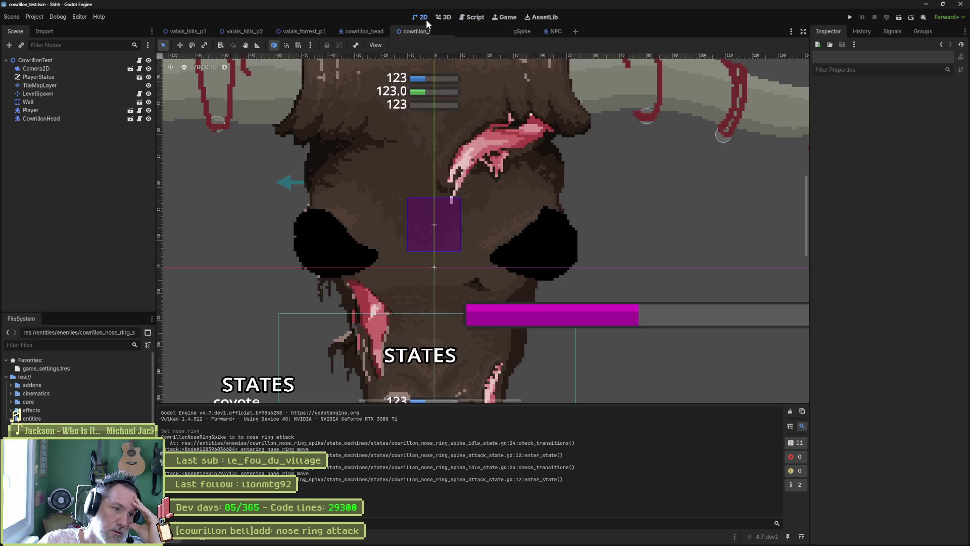
pyautogui.scroll(-3, 456, 223)
pyautogui.scroll(1, 480, 132)
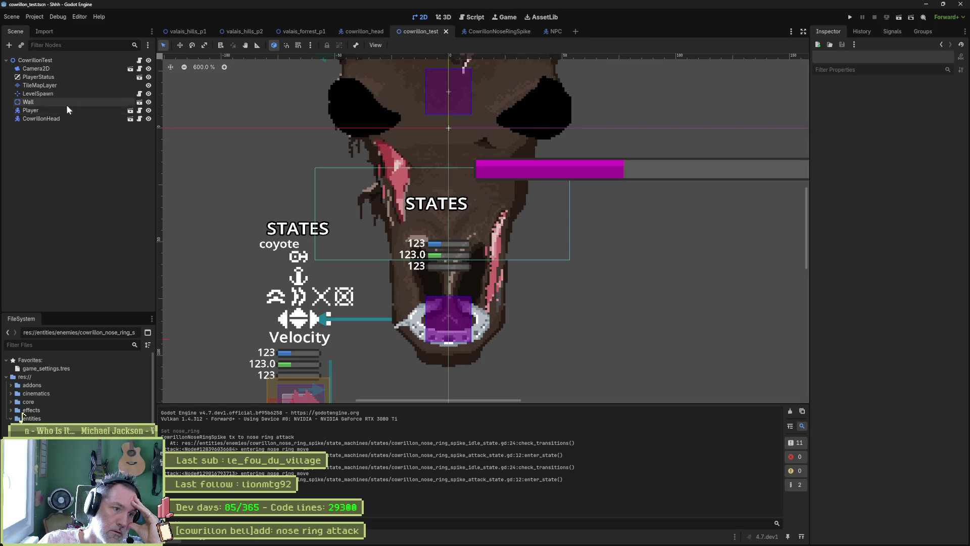
pyautogui.click(130, 119)
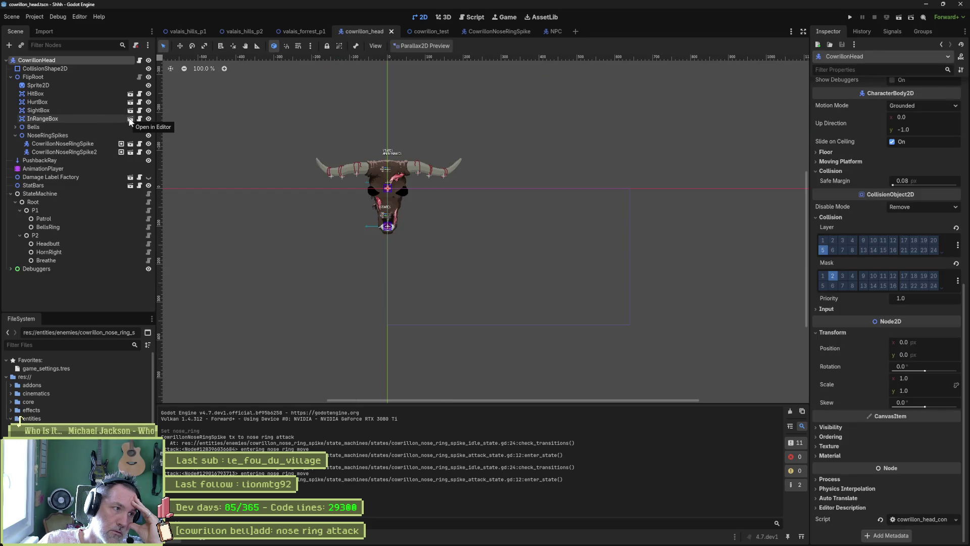
# Select the first nose-ring spike, center the boss head, and test moving the spike, then undo.
pyautogui.click(83, 144)
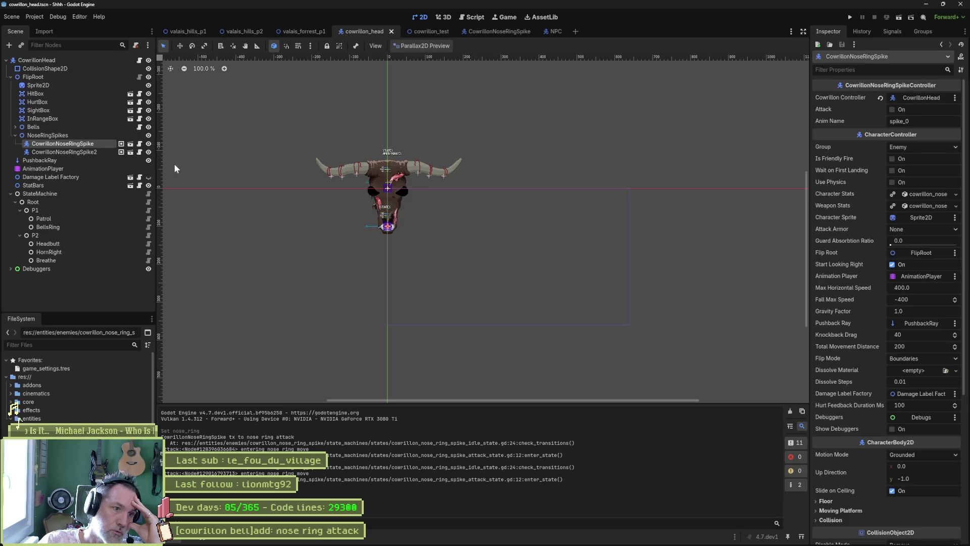
pyautogui.scroll(4, 268, 210)
pyautogui.moveTo(463, 224); pyautogui.dragTo(215, 202)
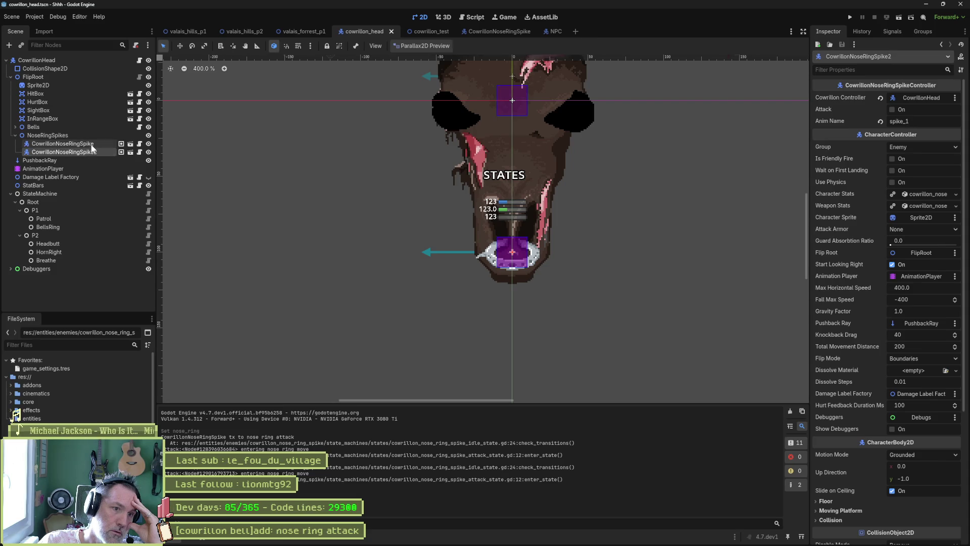
pyautogui.click(178, 45)
pyautogui.moveTo(466, 287); pyautogui.dragTo(372, 313)
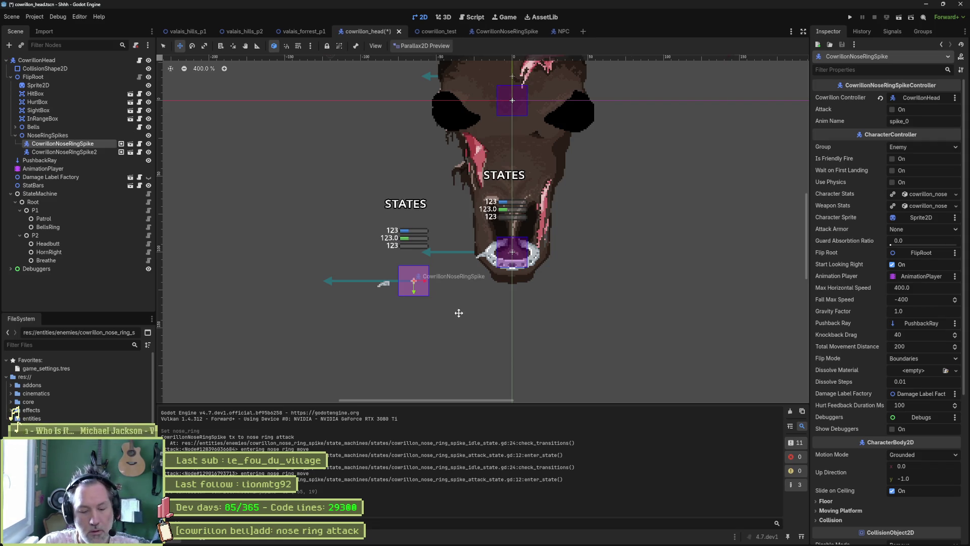
pyautogui.hotkey('ctrl', 'z')
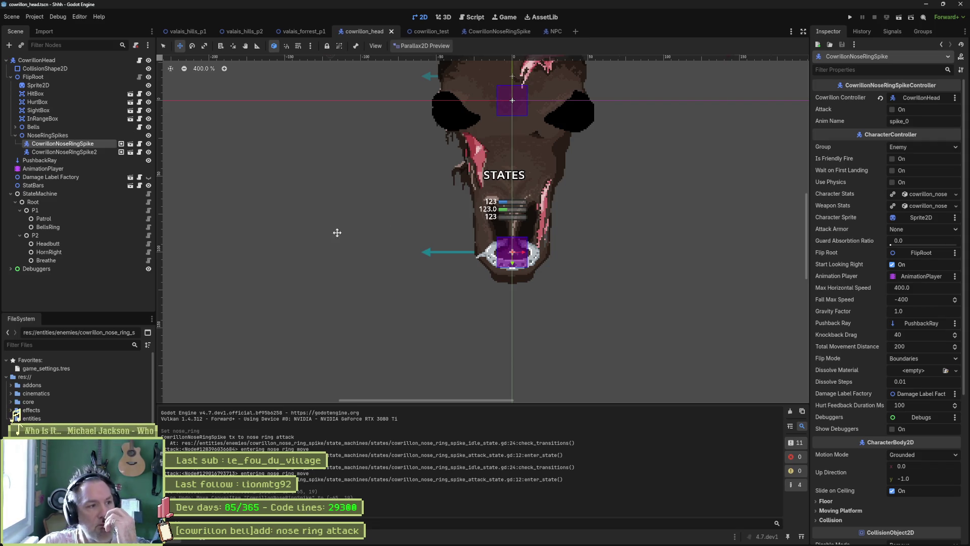
# Hide both nose-ring spikes and undo, then save cowrillon_head with the second spike's Animation Player picker open.
pyautogui.click(149, 145)
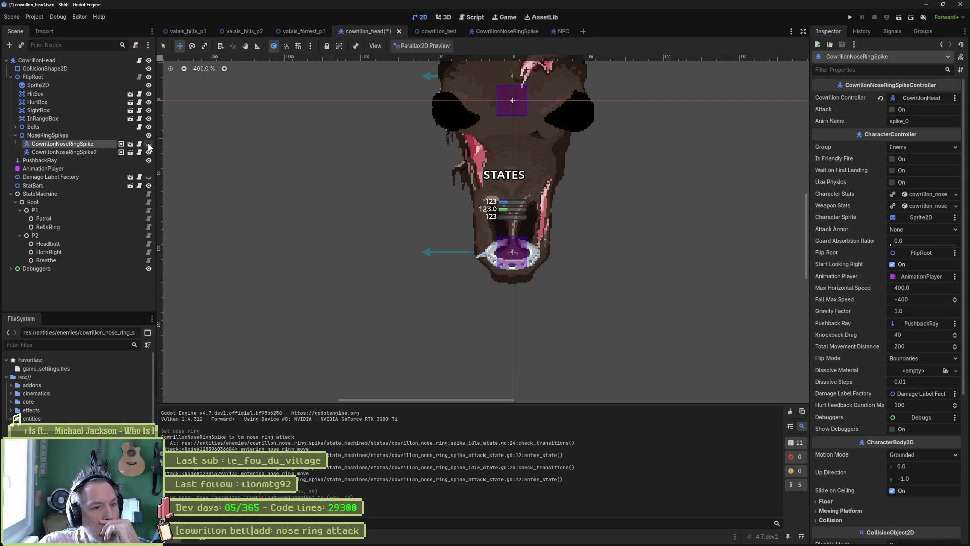
pyautogui.click(149, 152)
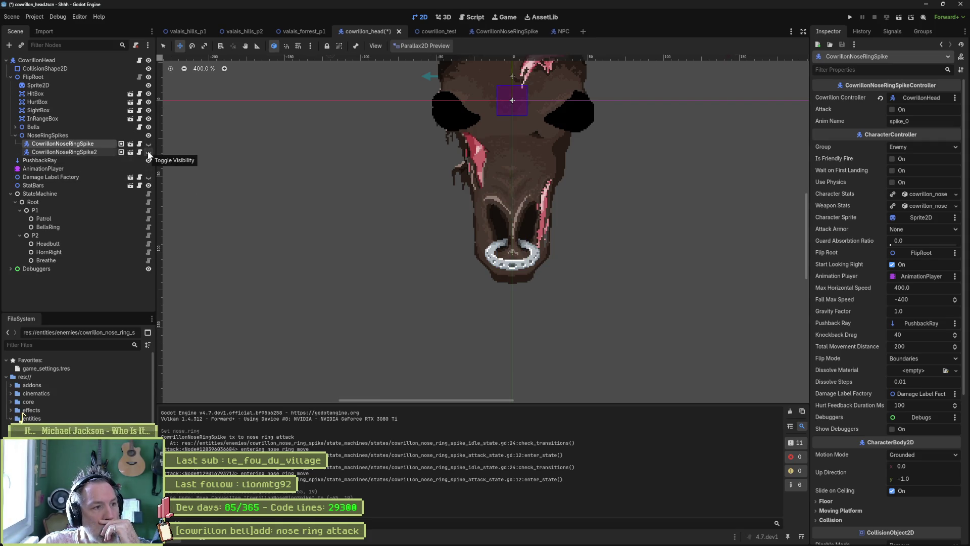
pyautogui.hotkey('ctrl', 'z')
pyautogui.hotkey('ctrl', 'z')
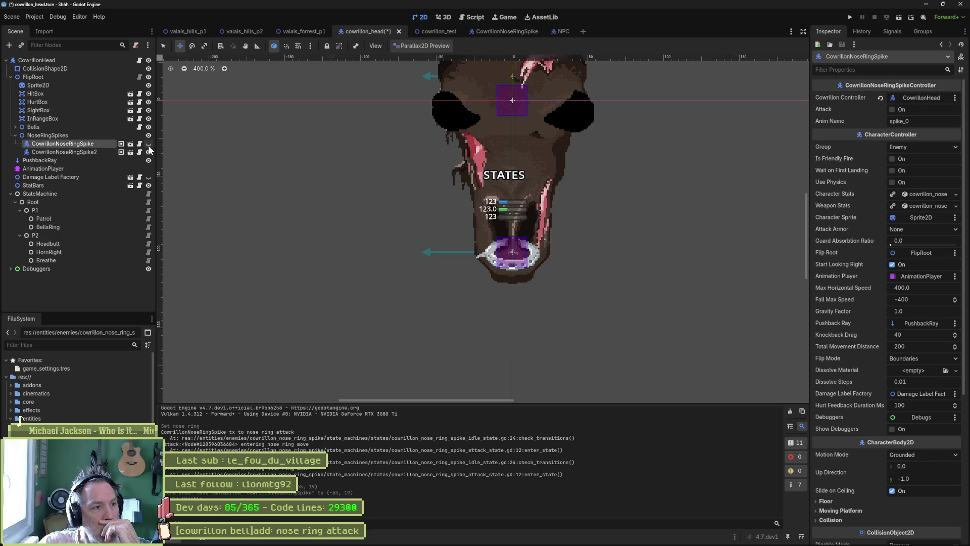
pyautogui.click(101, 150)
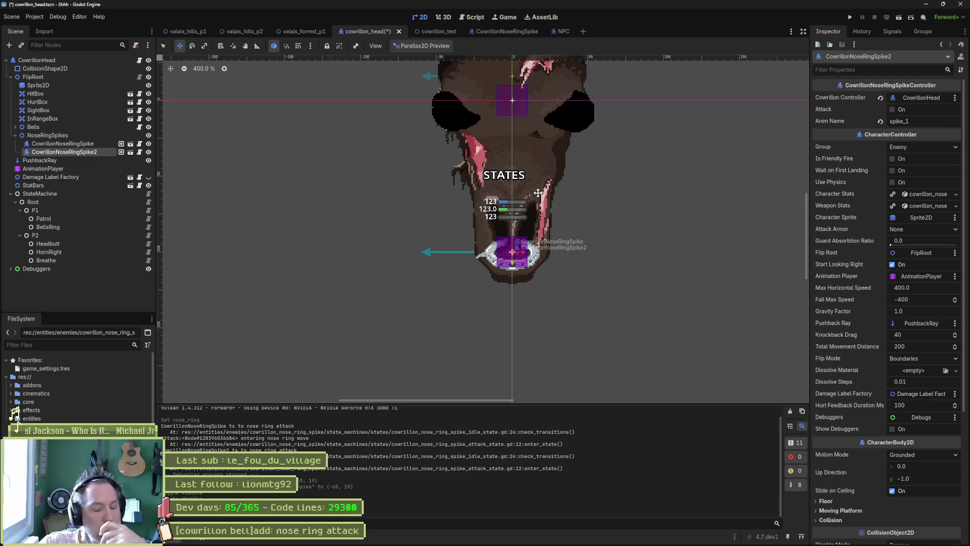
pyautogui.hotkey('ctrl', 's')
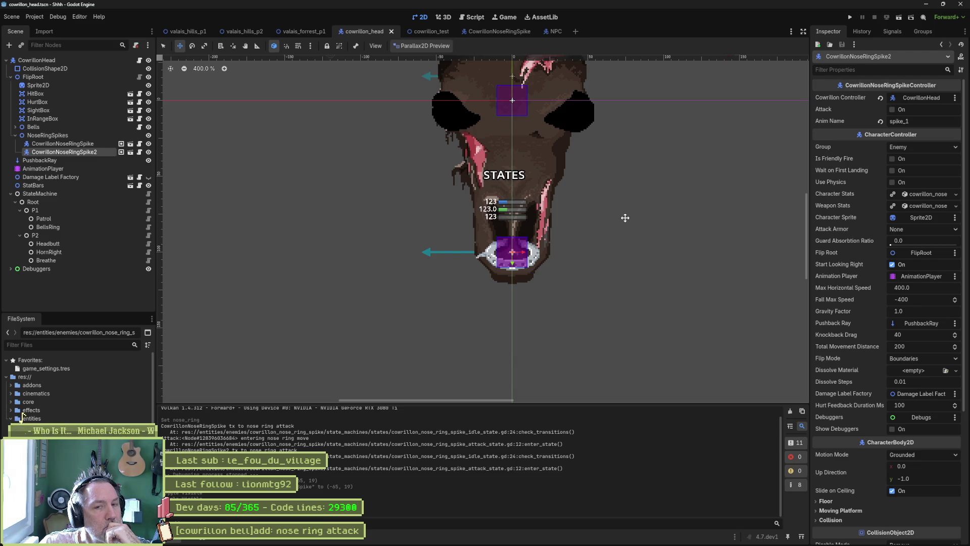
pyautogui.click(913, 276)
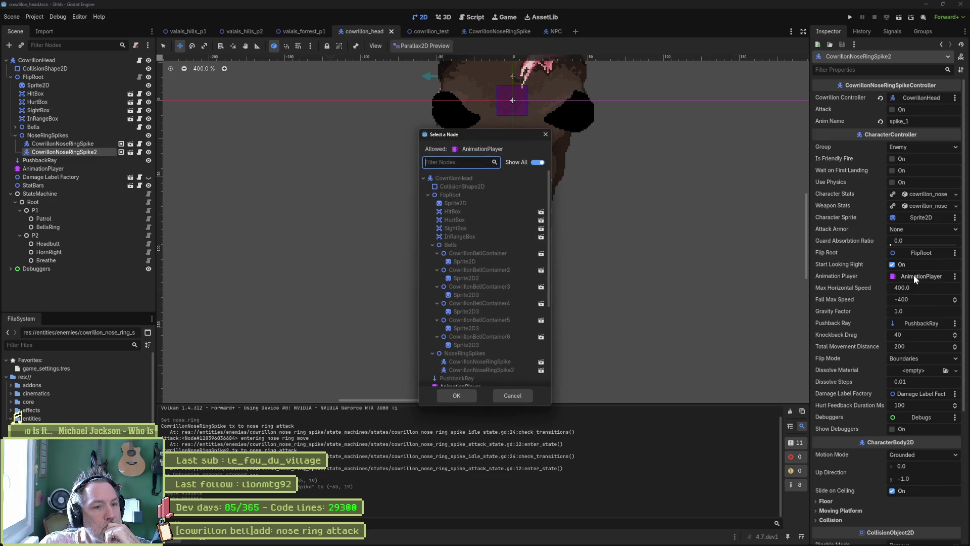
# Cancel the Select a Node dialog, keeping the spike's AnimationPlayer reference.
pyautogui.click(520, 395)
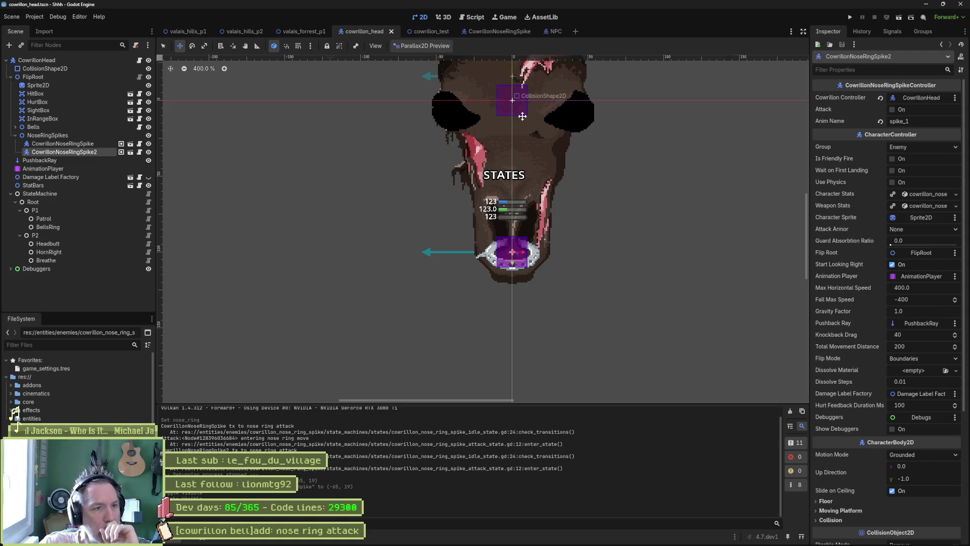
# Close the NPC scene, switch to CowrillonNoseRingSpike, then bring up the ChatGPT ready-order conversation.
pyautogui.middleClick(551, 35)
pyautogui.click(492, 32)
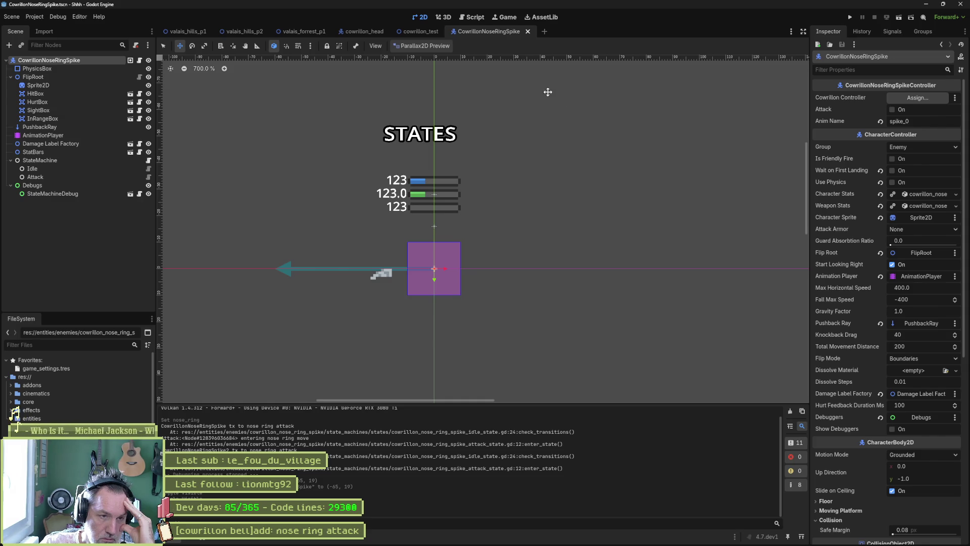
pyautogui.moveTo(466, 541)
pyautogui.click(402, 537)
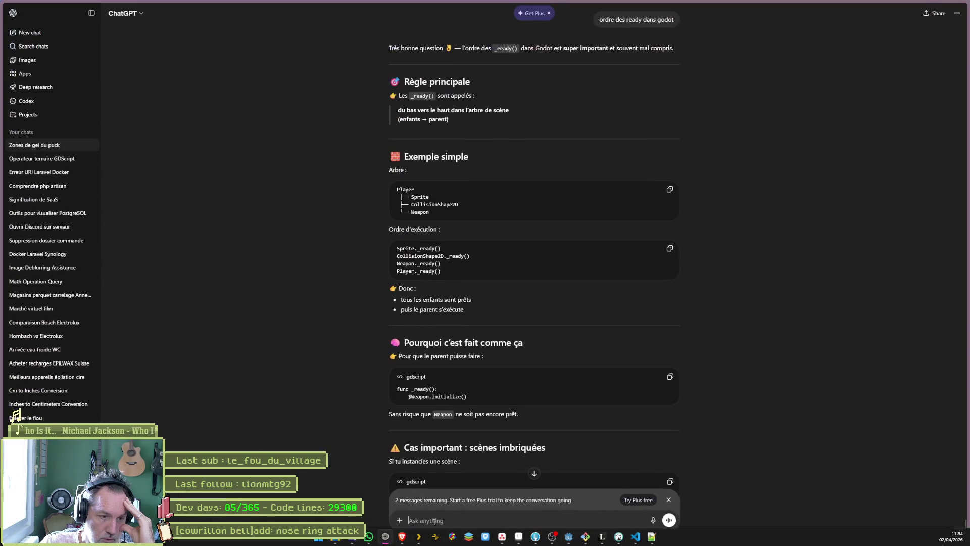
# Ask ChatGPT in French: 'est-ce un probleme d-avoir un signal du parent vers l-enfant ?'.
pyautogui.click(474, 519)
pyautogui.write('est-c')
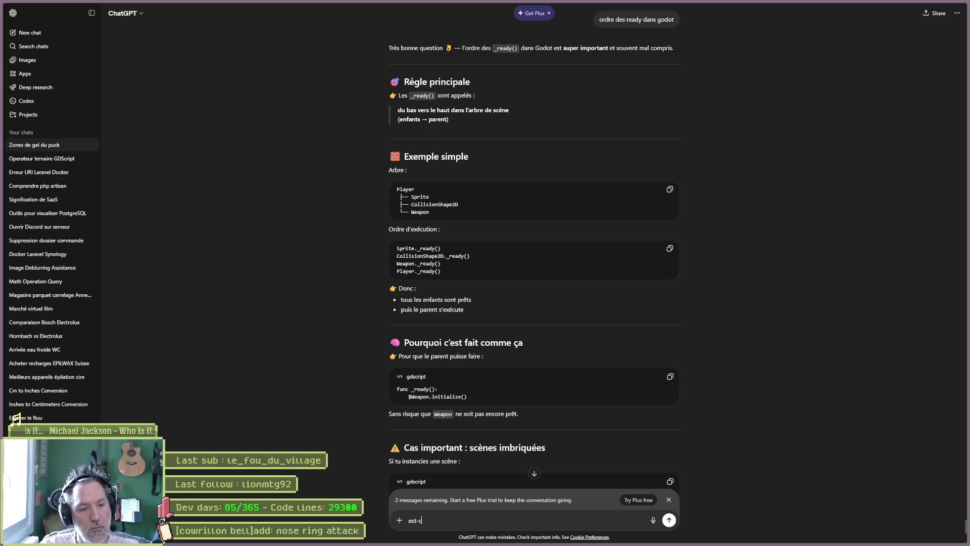
pyautogui.write('e un probleme d-avoi')
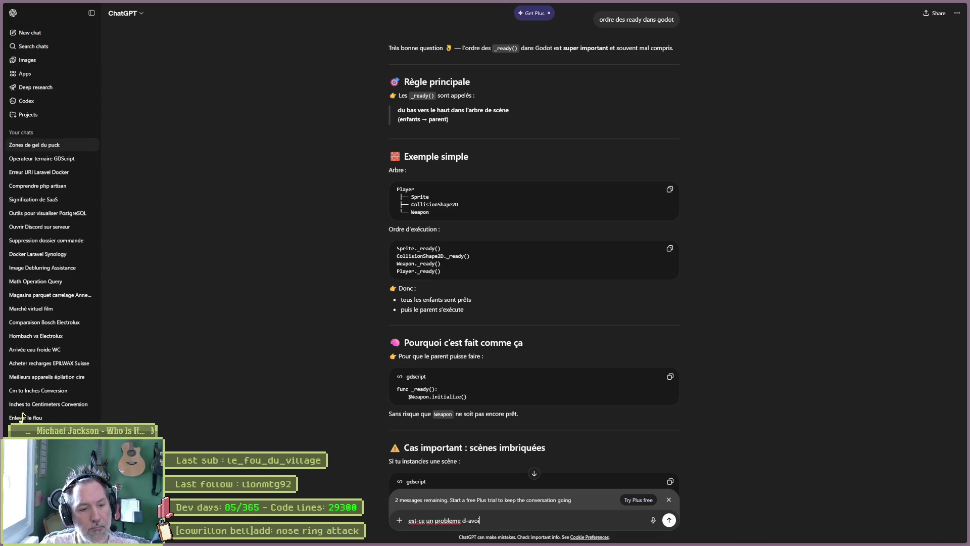
pyautogui.write('r un signal du parent vers l-enfant ?')
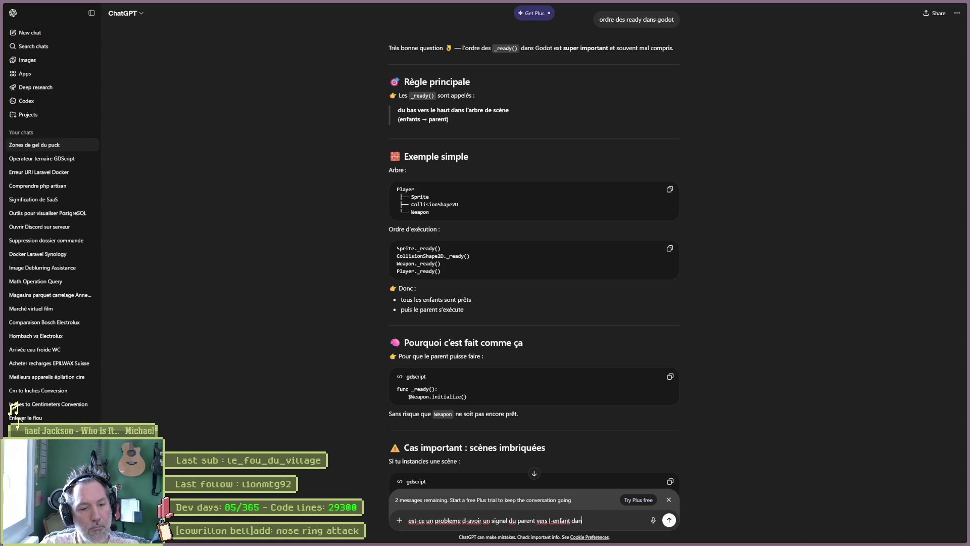
pyautogui.press('Return')
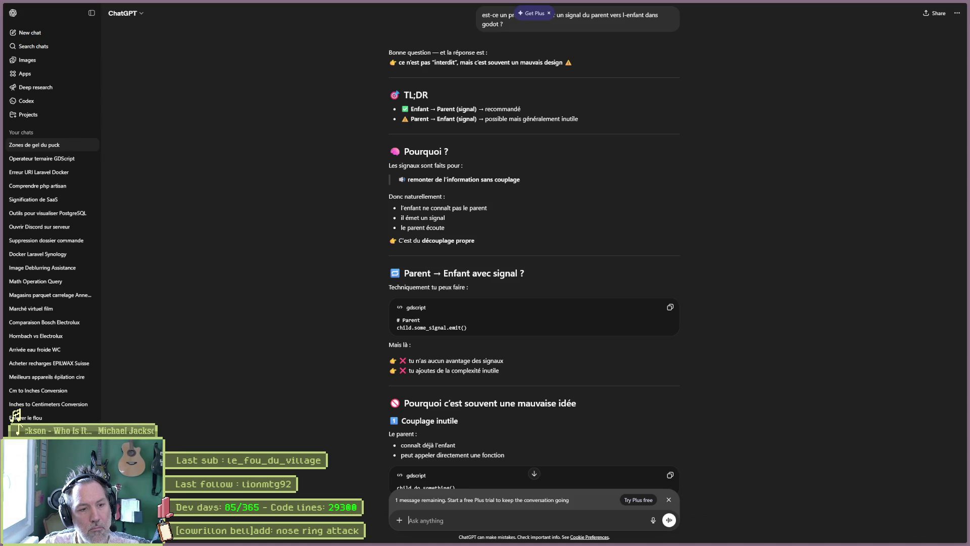
# Read ChatGPT's 'call down, signal up' answer, then switch back to Godot.
pyautogui.scroll(-5, 736, 386)
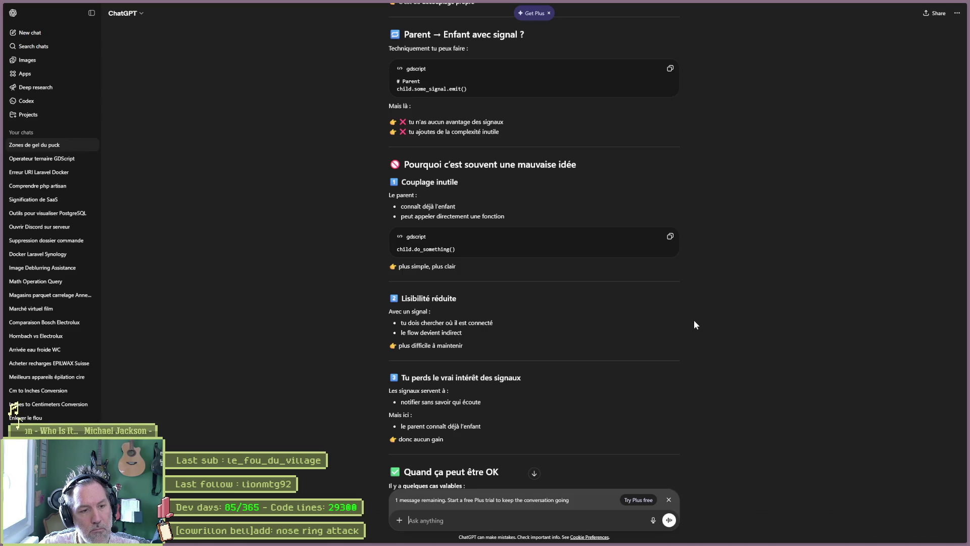
pyautogui.scroll(-1, 695, 321)
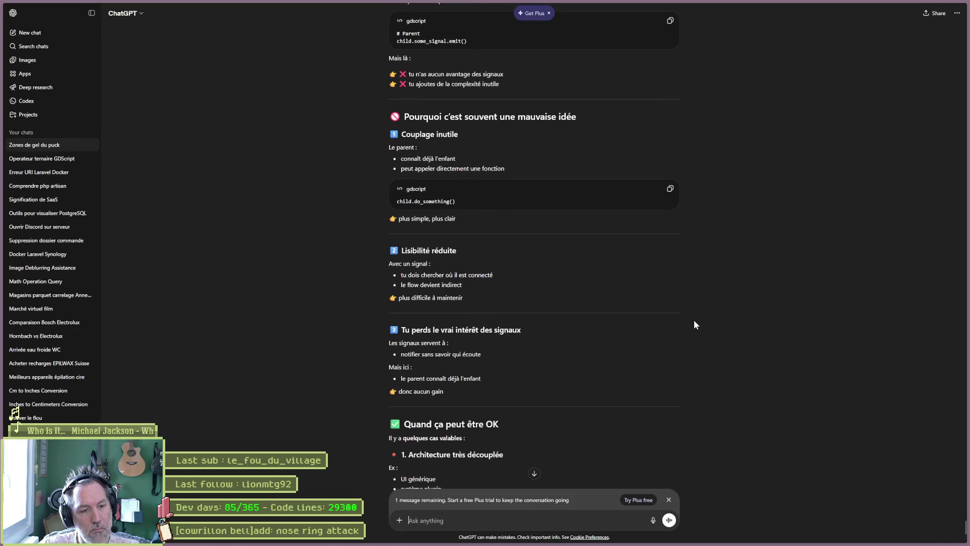
pyautogui.scroll(-1, 696, 324)
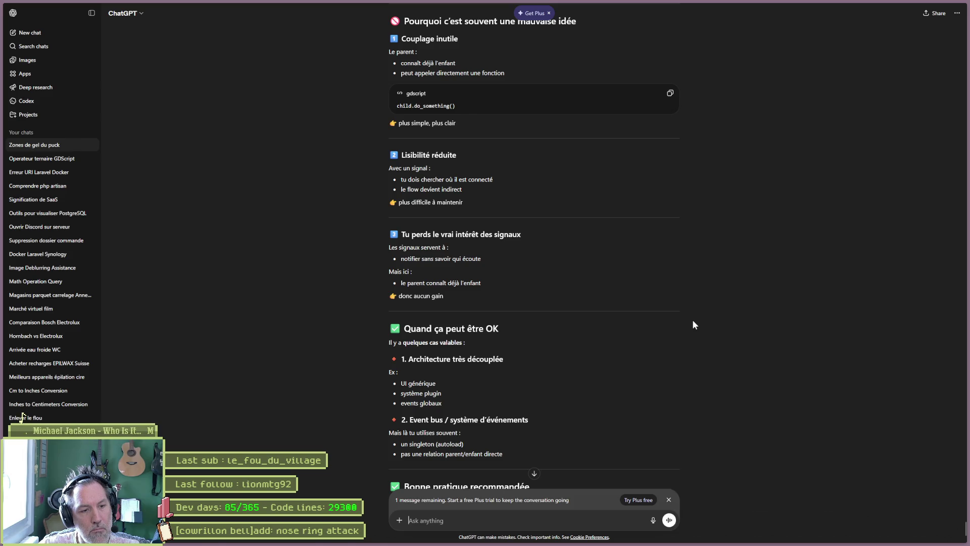
pyautogui.scroll(-2, 693, 321)
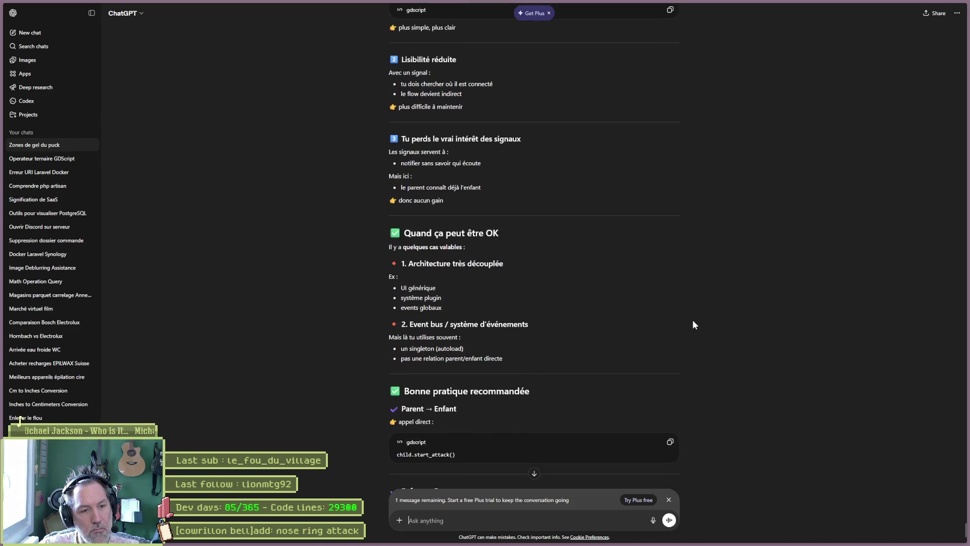
pyautogui.scroll(-4, 694, 325)
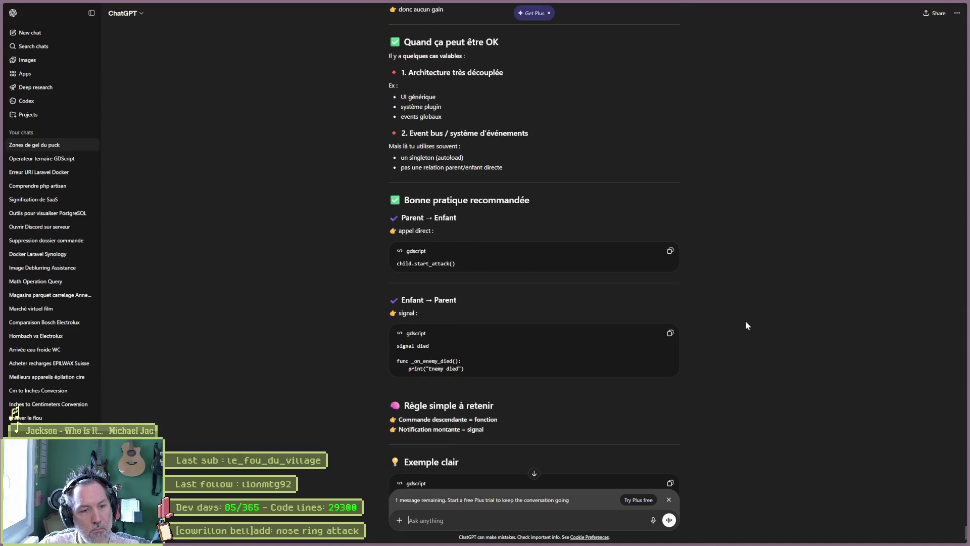
pyautogui.hotkey('alt', 'Tab')
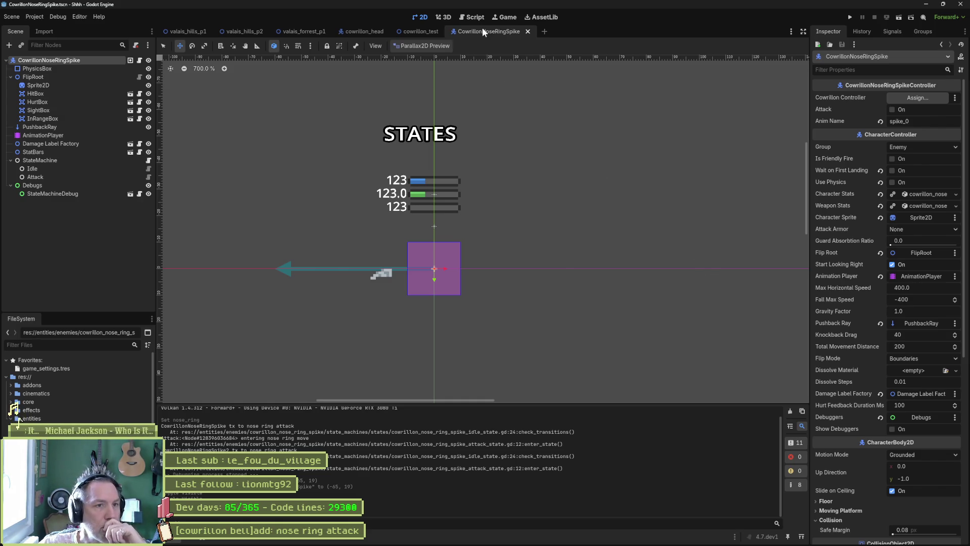
# Open cowrillon_head_controller.gd to view its attack flags, then return to the cowrillon_head scene.
pyautogui.click(474, 17)
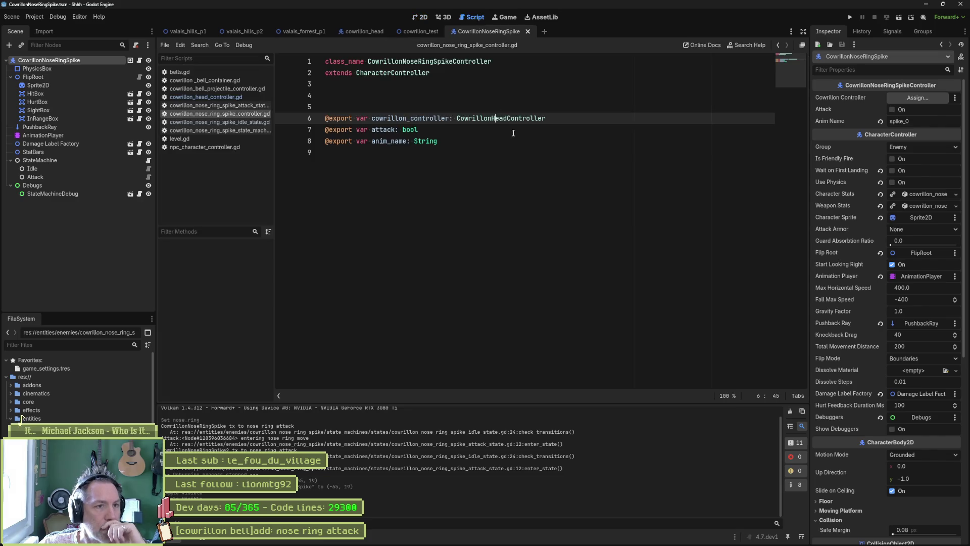
pyautogui.click(216, 99)
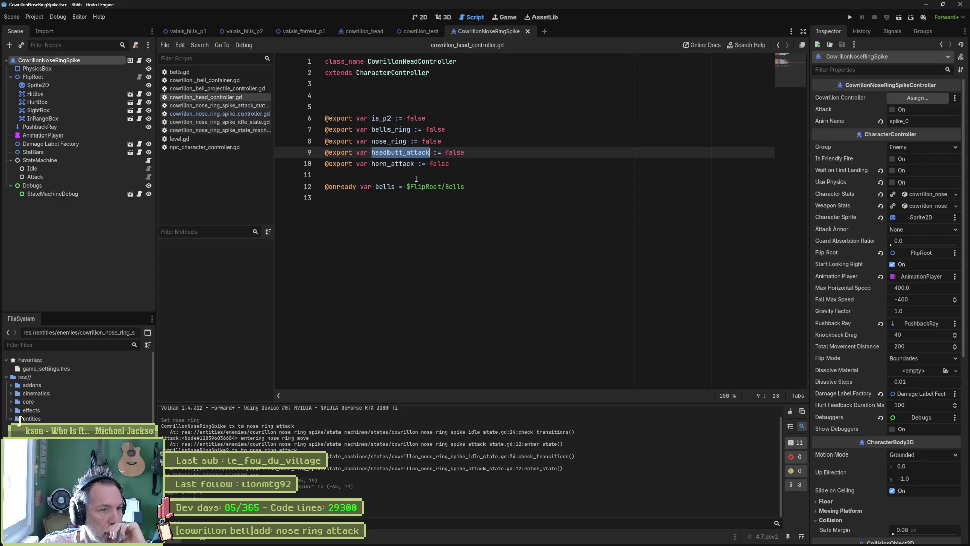
pyautogui.click(389, 219)
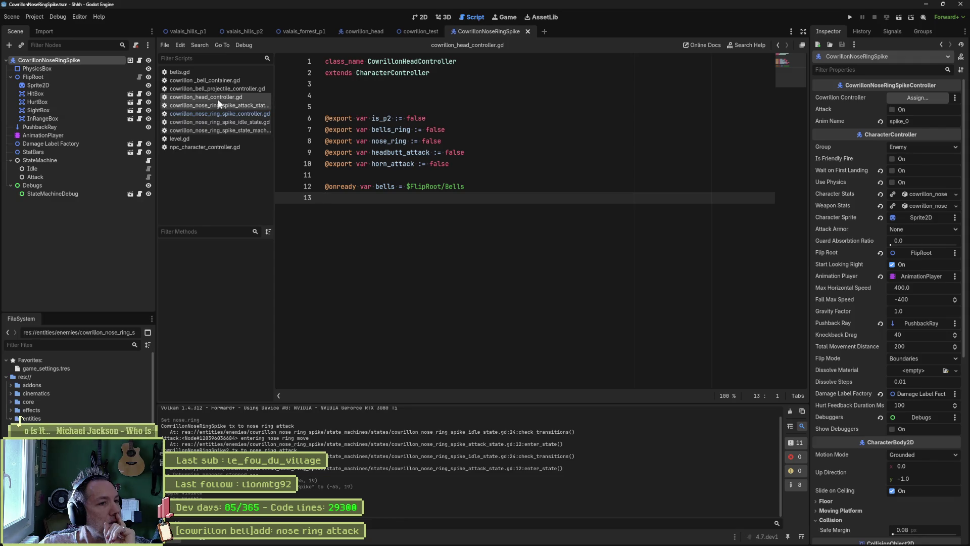
pyautogui.click(360, 30)
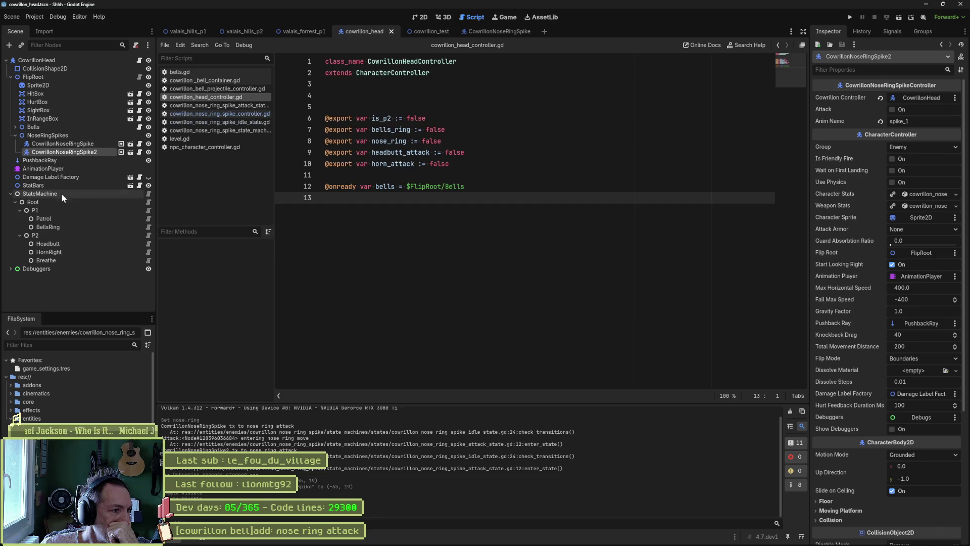
# Inspect BellsRing, open cowrillon_nose_ring_spike_controller.gd, then switch to the Asana board.
pyautogui.click(56, 229)
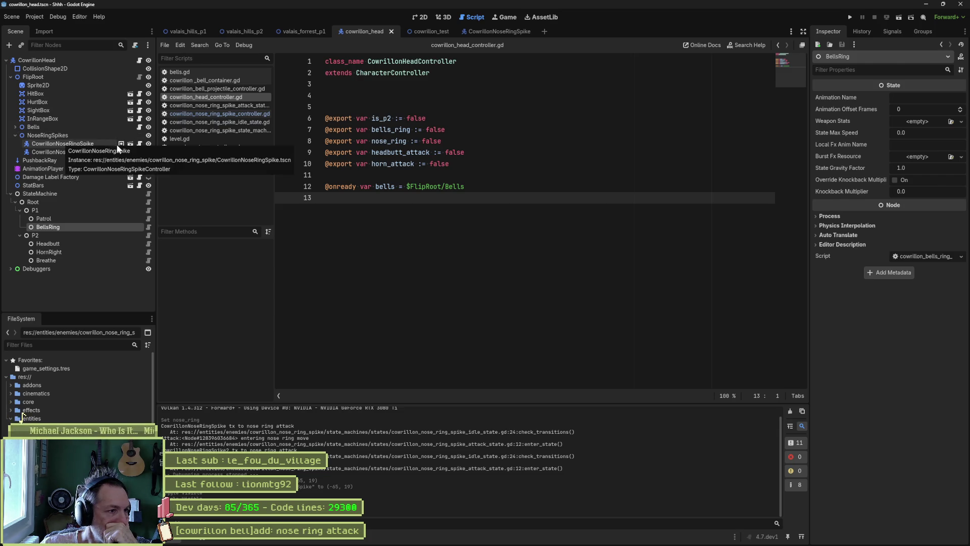
pyautogui.click(140, 144)
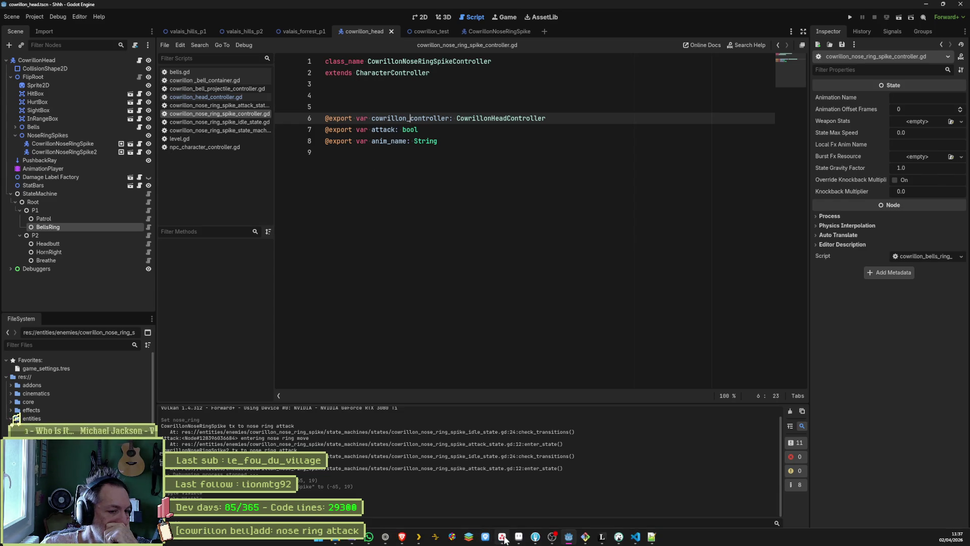
pyautogui.click(495, 537)
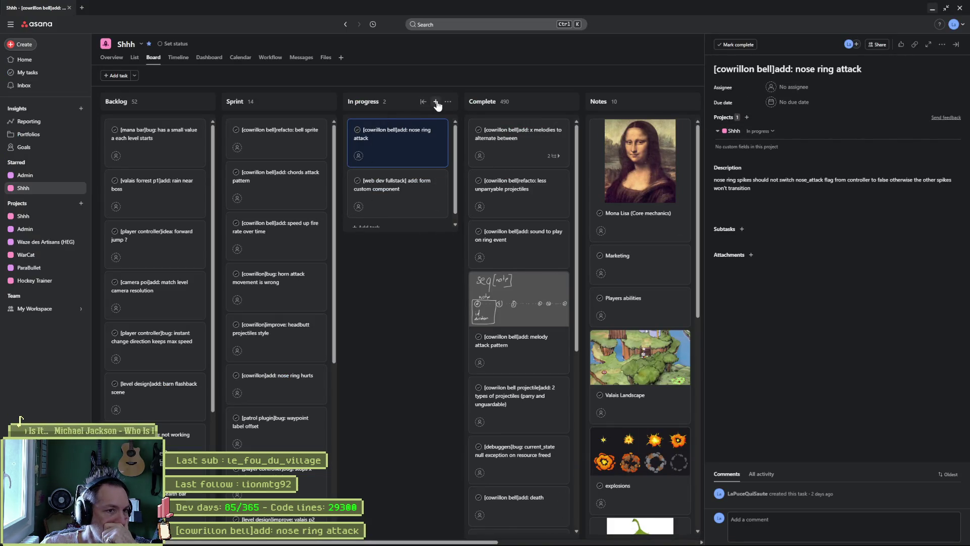
# Create the In progress task '[cowrillon nose ring]add: attack state has a ref to spikes to fire them'.
pyautogui.click(436, 101)
pyautogui.write('[')
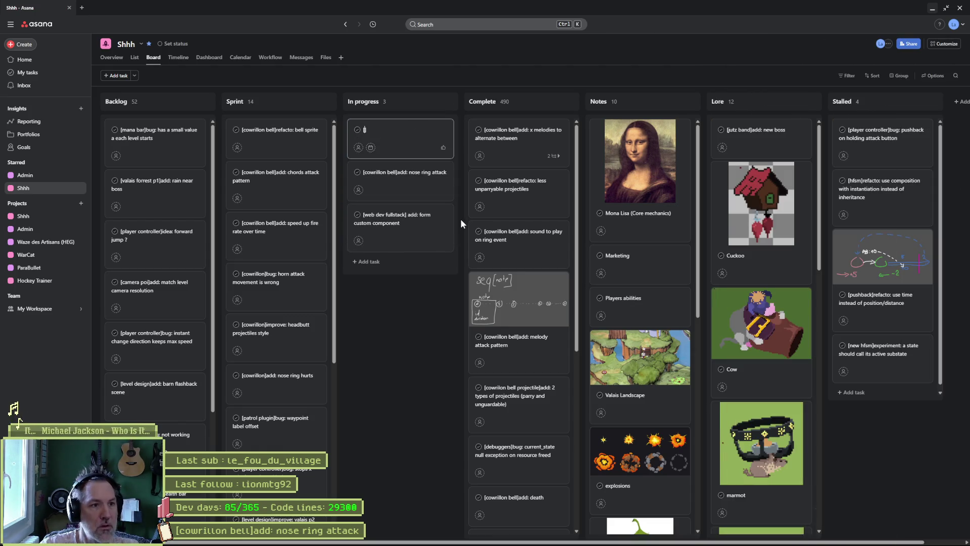
pyautogui.write('cowrillon be')
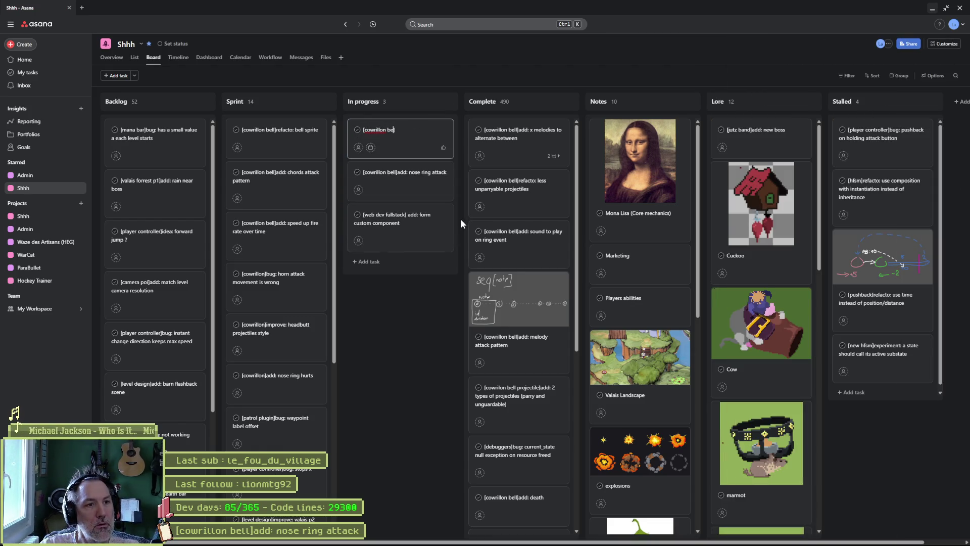
pyautogui.press('BackSpace')
pyautogui.press('BackSpace')
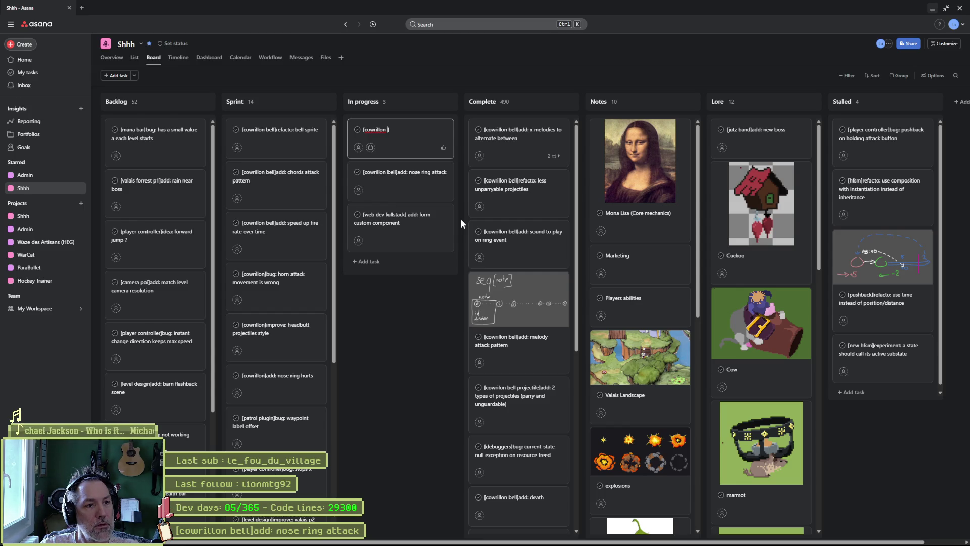
pyautogui.write('nose ring]add')
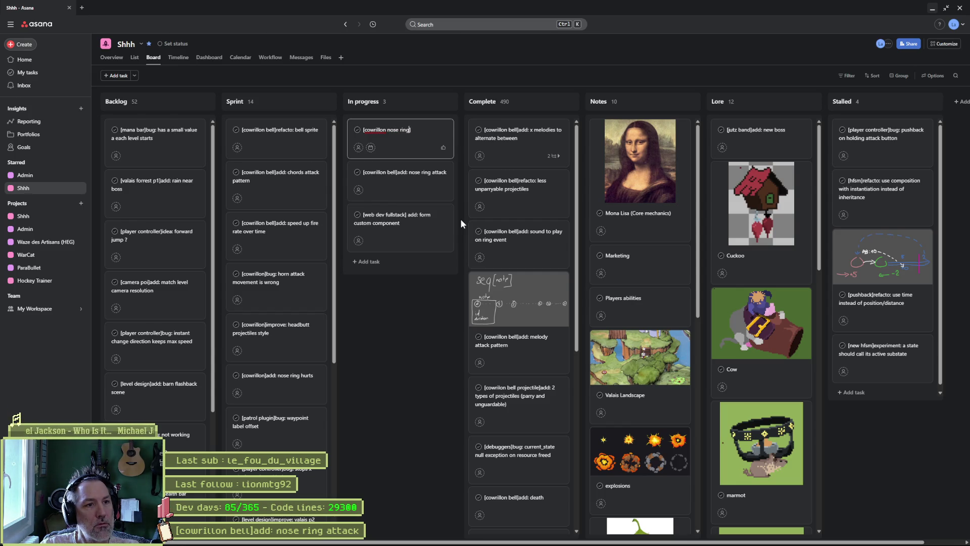
pyautogui.write(':')
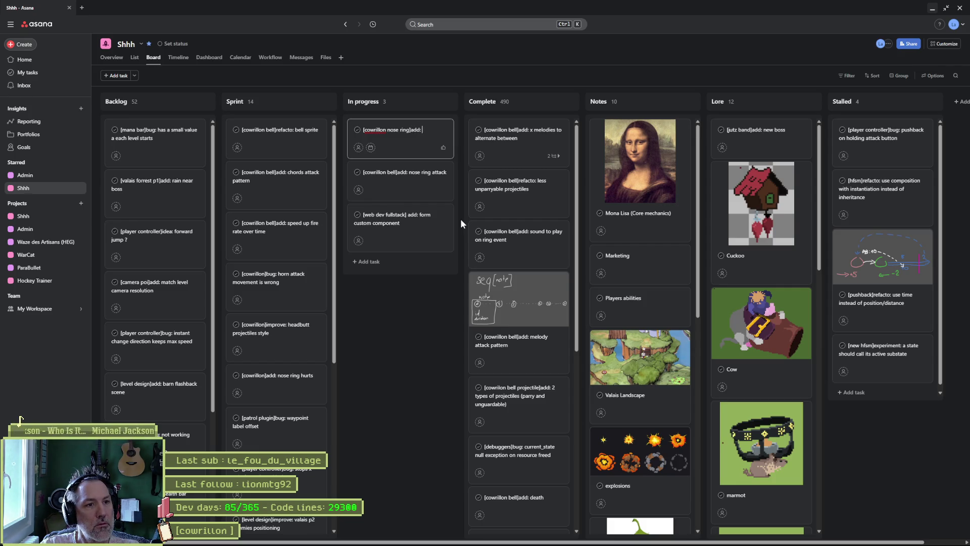
pyautogui.write(' attack stat')
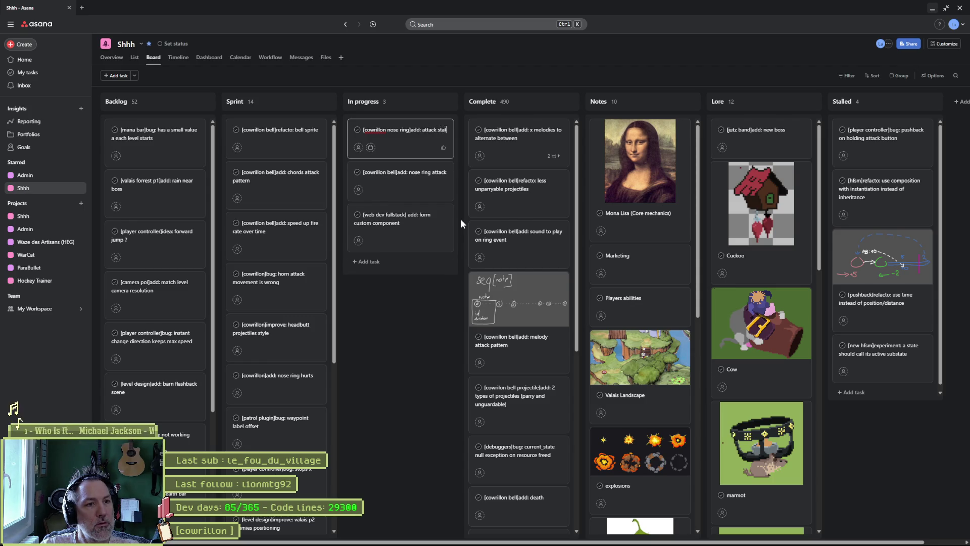
pyautogui.write('e has')
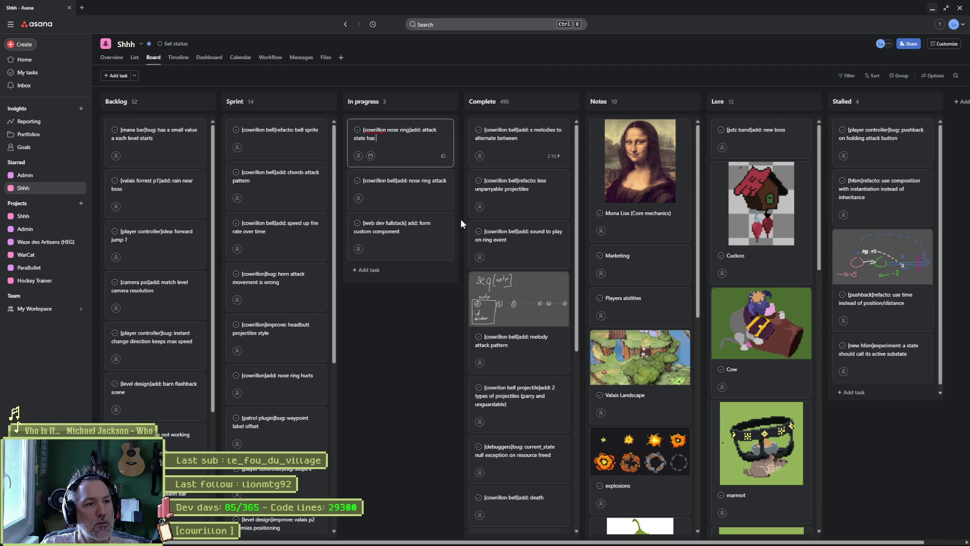
pyautogui.write(' a ref to ')
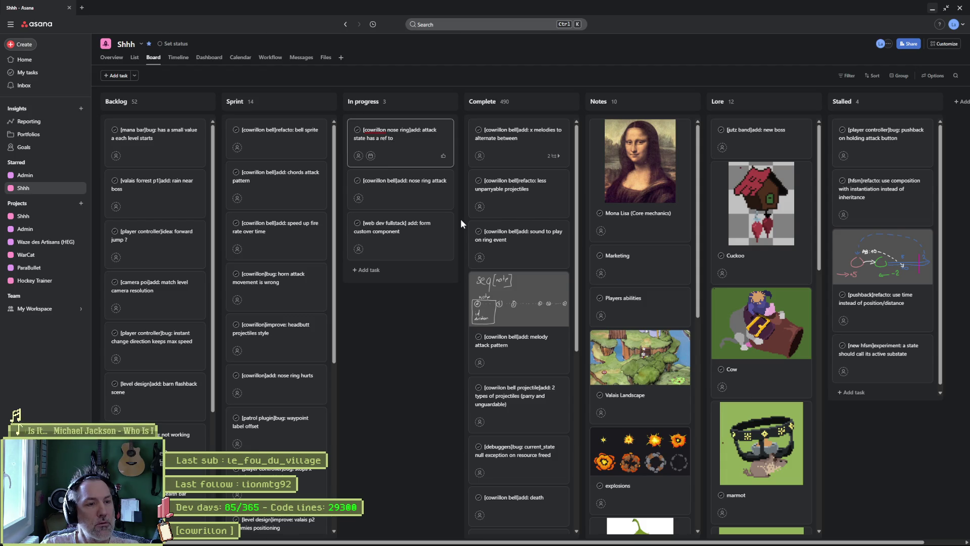
pyautogui.write('spikes')
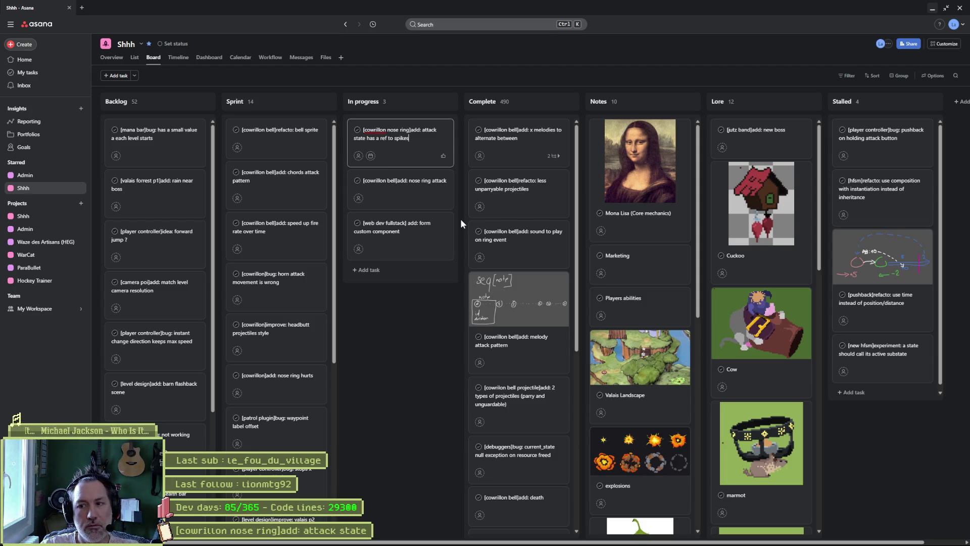
pyautogui.write(' to f')
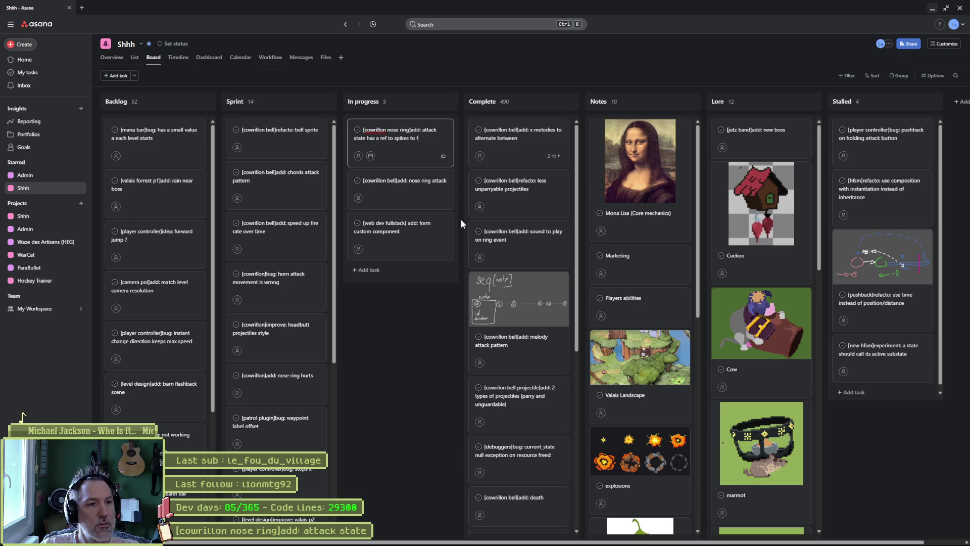
pyautogui.write('ire them')
pyautogui.press('Return')
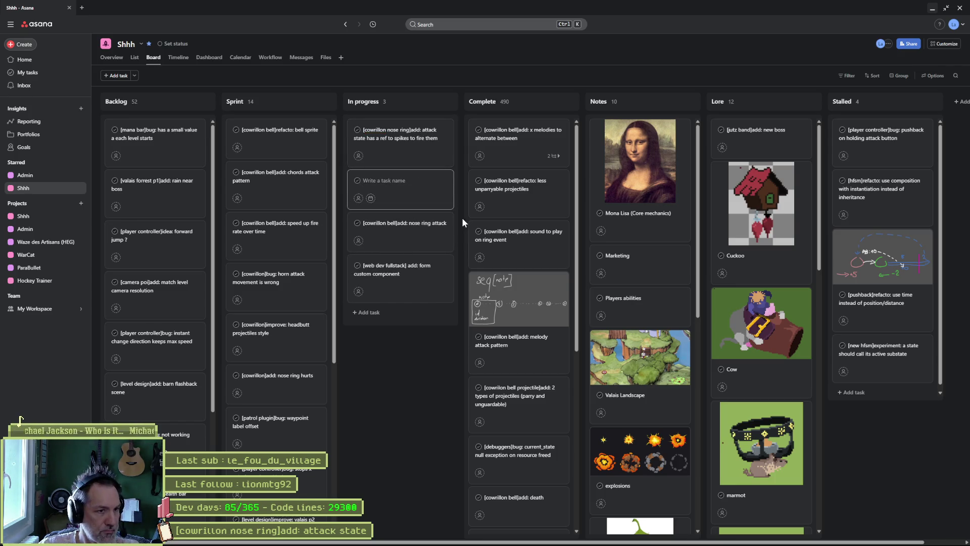
# Describe replacing the spikes' parent-controller lookup with the attack state, then minimize the browser.
pyautogui.click(433, 135)
pyautogui.click(772, 197)
pyautogui.write("change current architecture where spike scenes lookup for a ref on the parent's controller and use the atta")
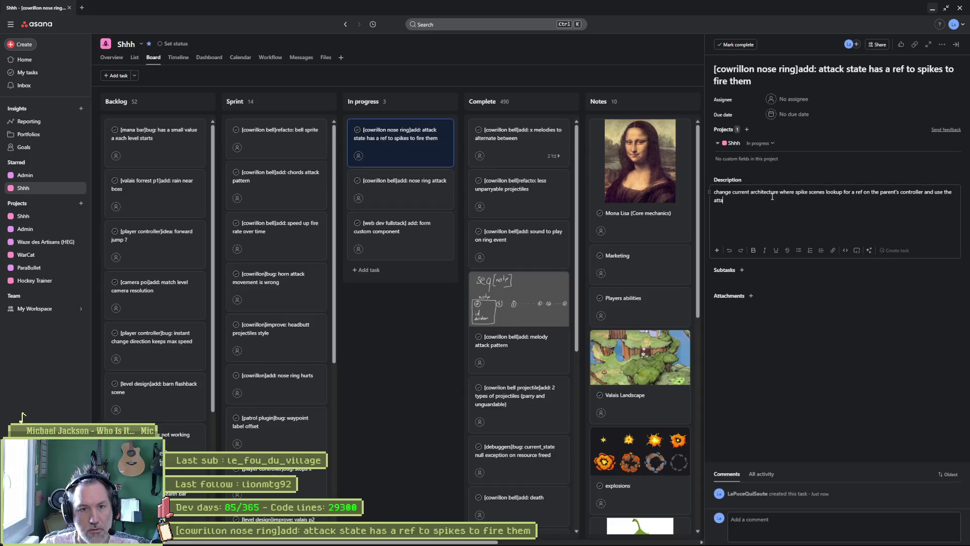
pyautogui.write('ck sta to ')
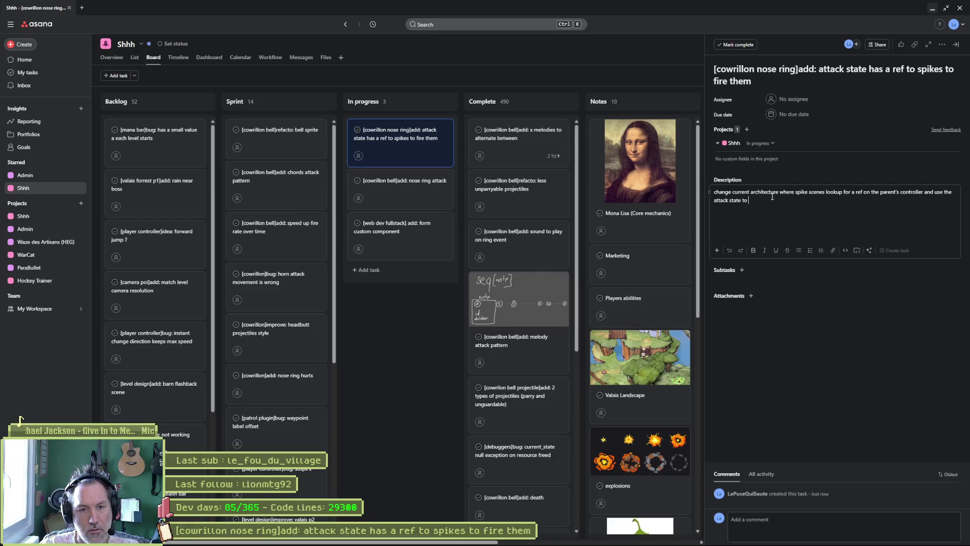
pyautogui.write('nstaed')
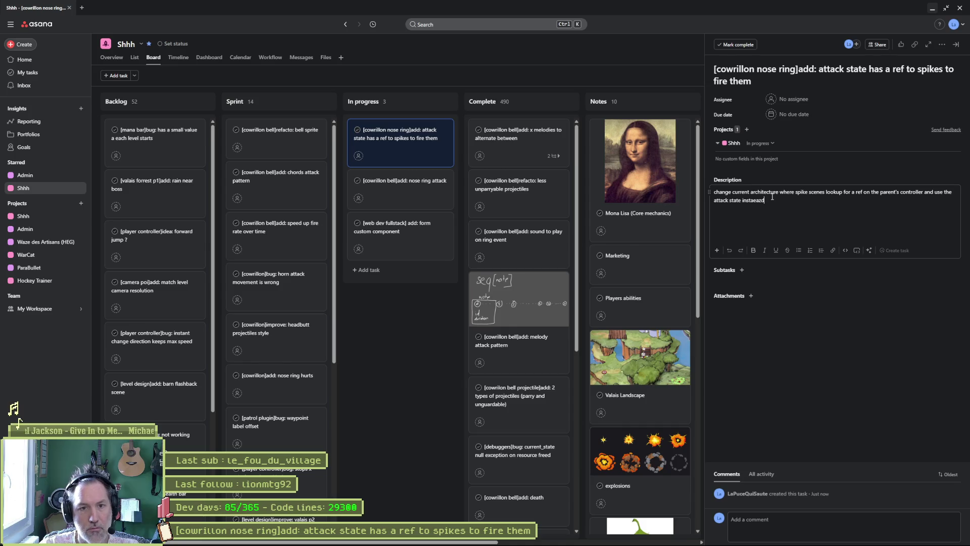
pyautogui.press('BackSpace')
pyautogui.press('BackSpace')
pyautogui.press('BackSpace')
pyautogui.write('ead')
pyautogui.click(793, 353)
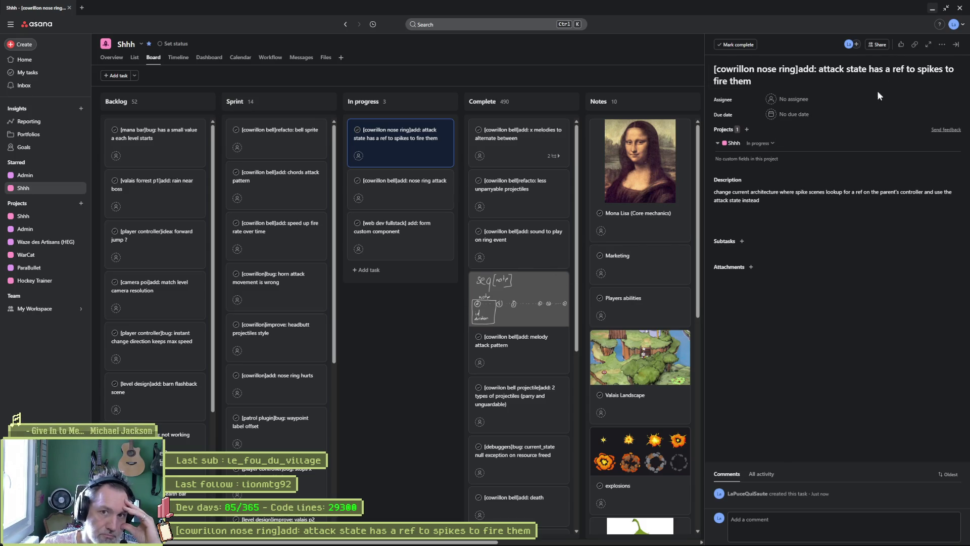
pyautogui.click(933, 8)
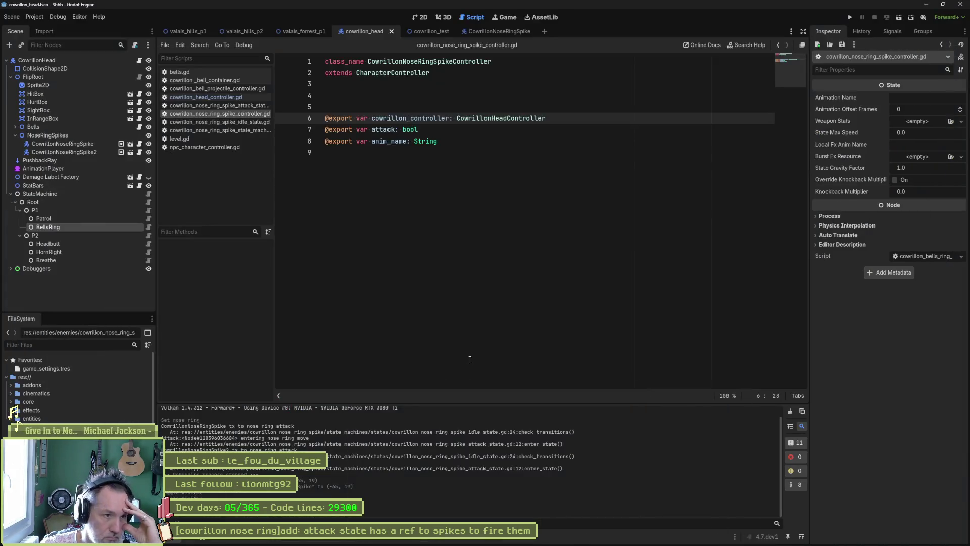
# Close bells.gd, the bell container script and the bell projectile controller script.
pyautogui.click(227, 105)
pyautogui.click(231, 96)
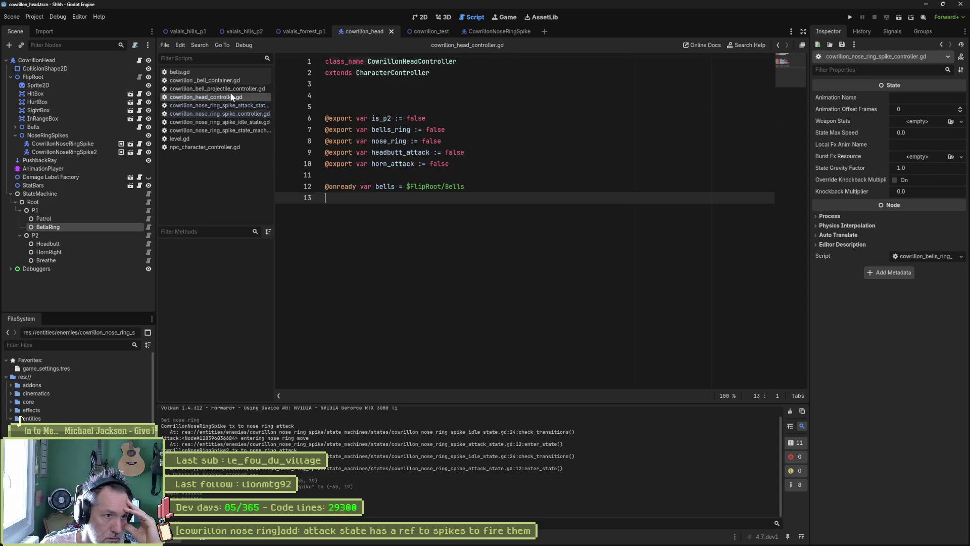
pyautogui.click(229, 89)
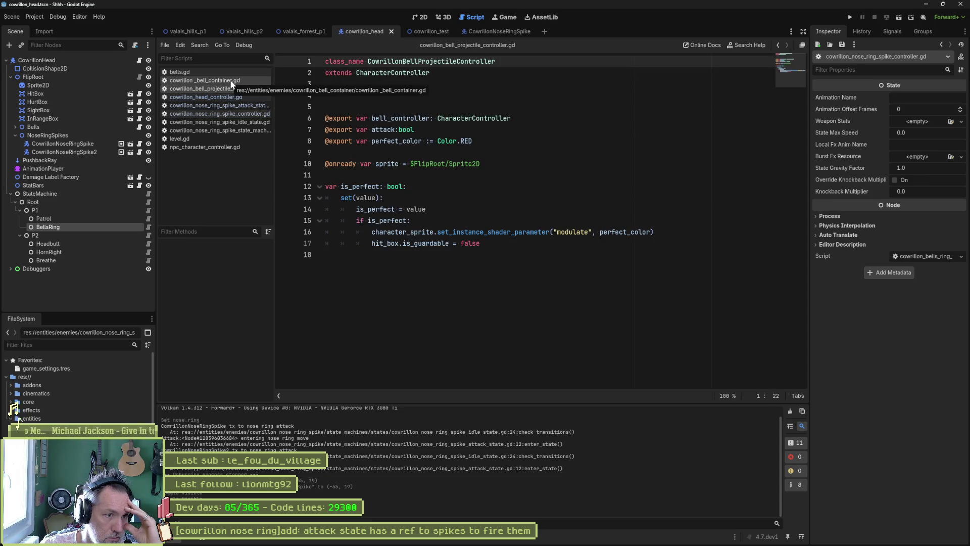
pyautogui.click(222, 79)
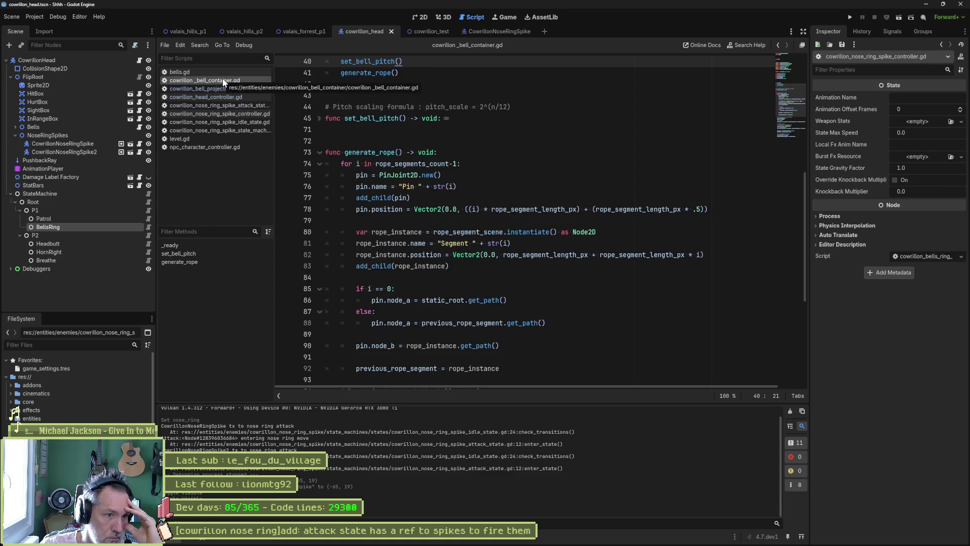
pyautogui.click(221, 71)
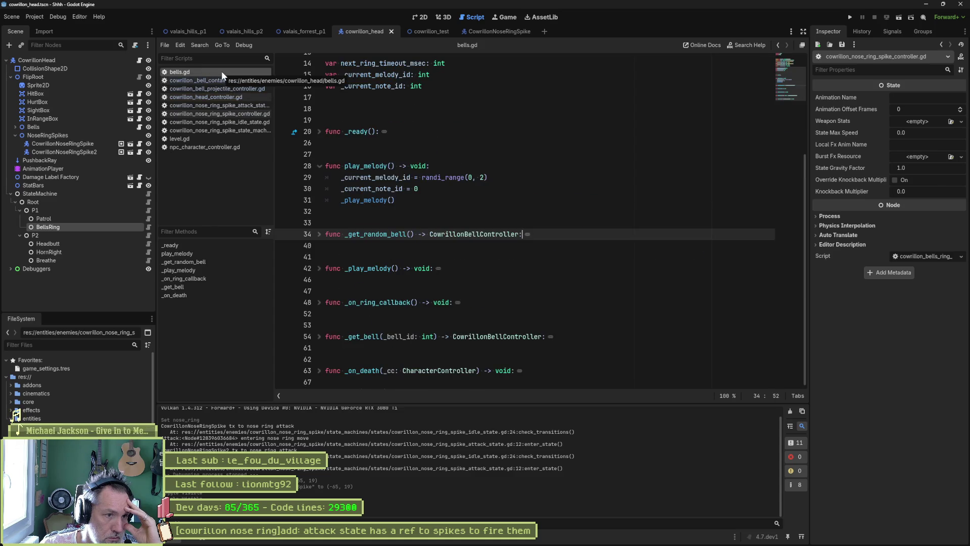
pyautogui.middleClick(216, 74)
pyautogui.middleClick(217, 73)
pyautogui.middleClick(217, 73)
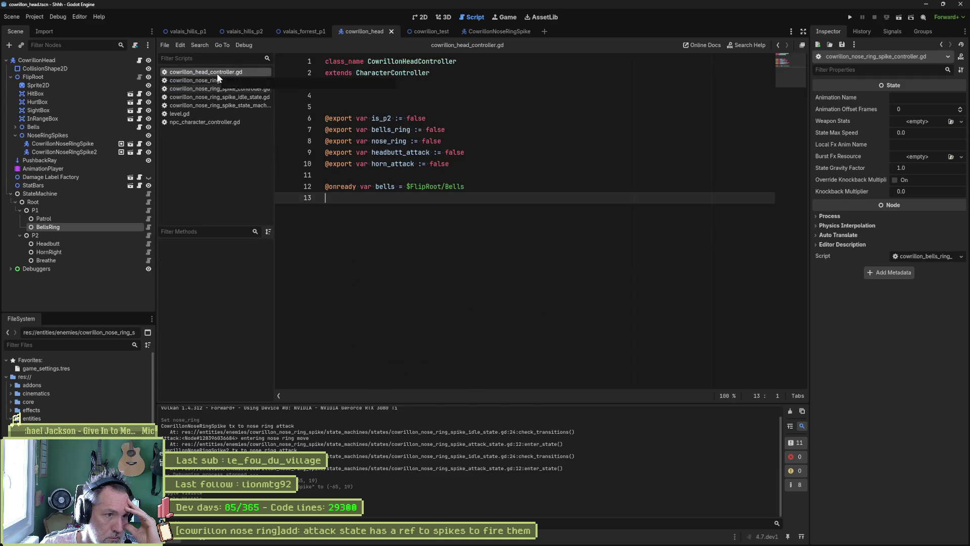
pyautogui.middleClick(217, 74)
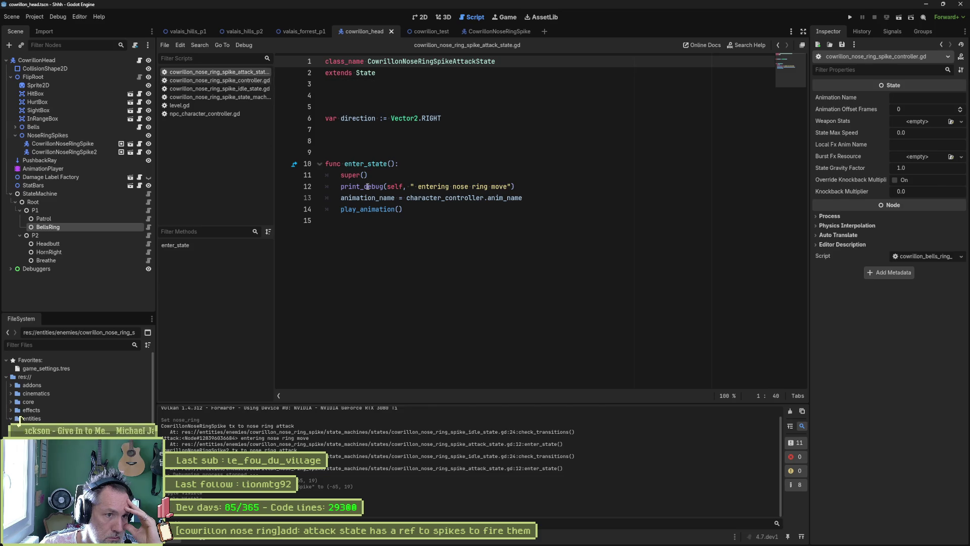
# Remove the print_debug line from the spike attack state's enter_state, then view the spike controller script.
pyautogui.click(525, 185)
pyautogui.hotkey('ctrl', 'shift', 'k')
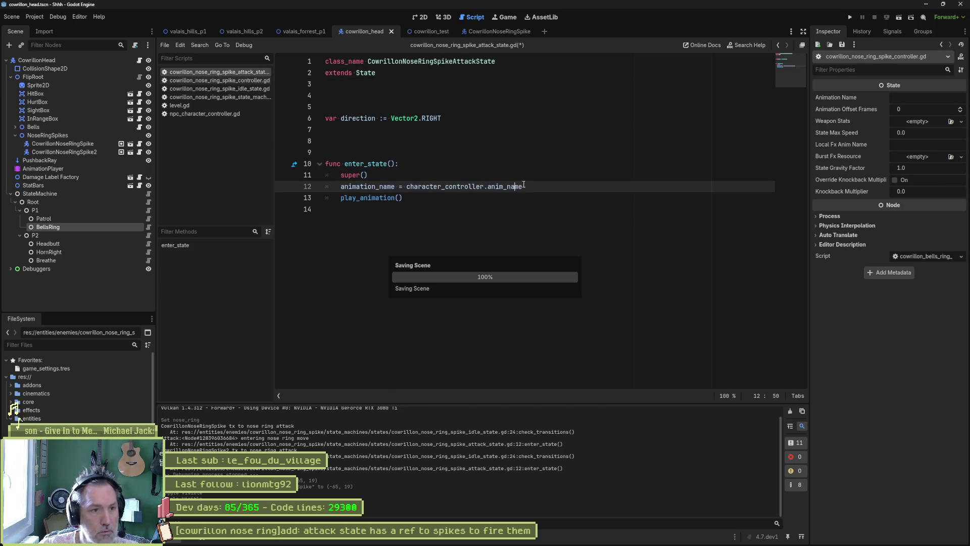
pyautogui.click(241, 77)
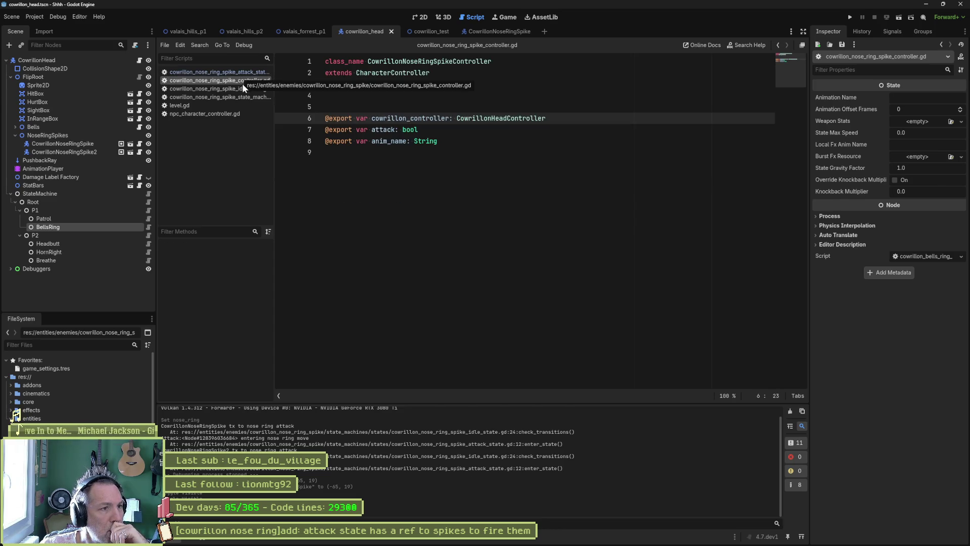
# Search all project files for cowrillon_controller, finding 3 matches in 2 files.
pyautogui.doubleClick(425, 118)
pyautogui.hotkey('ctrl', 'shift', 'f')
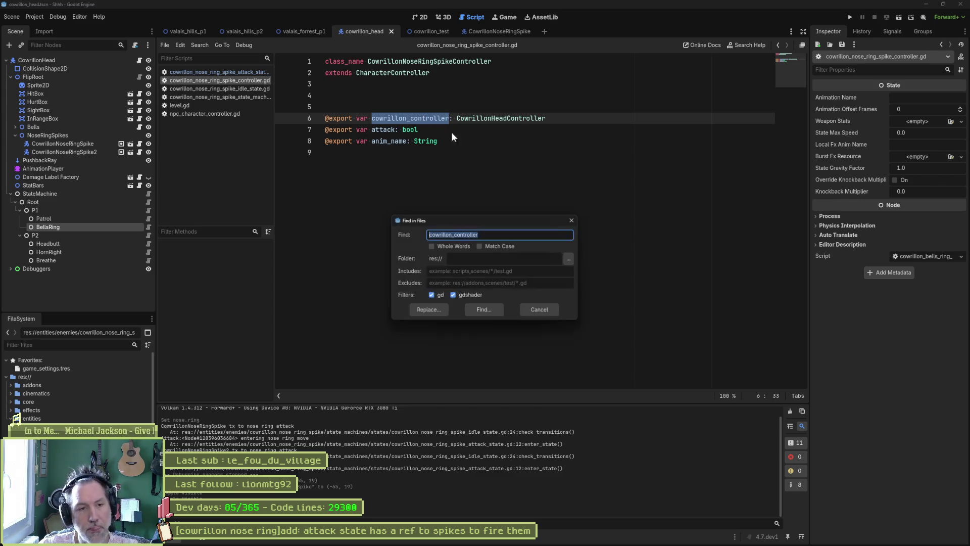
pyautogui.click(493, 310)
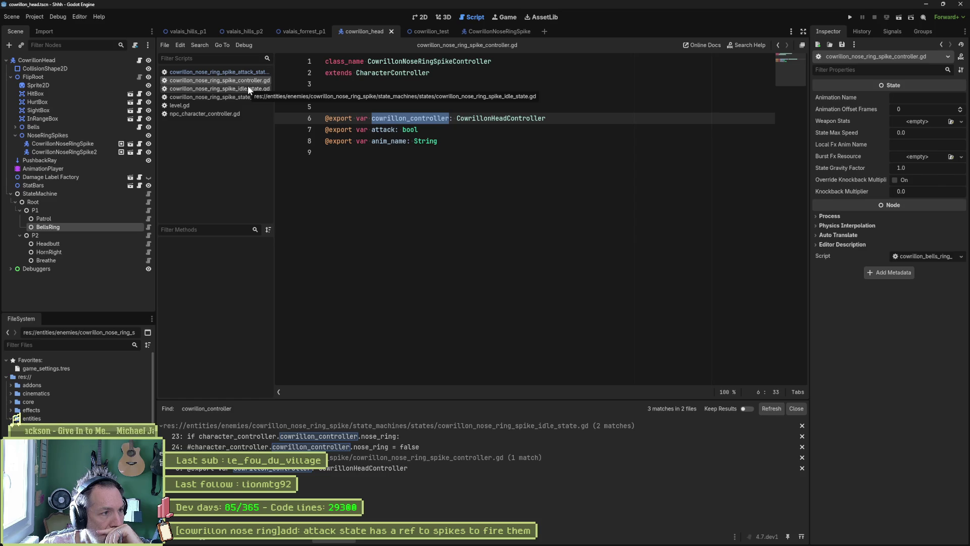
# Inspect the CowrillonNoseRingSpike node, then view the spike idle state and state machine scripts.
pyautogui.click(47, 135)
pyautogui.click(62, 144)
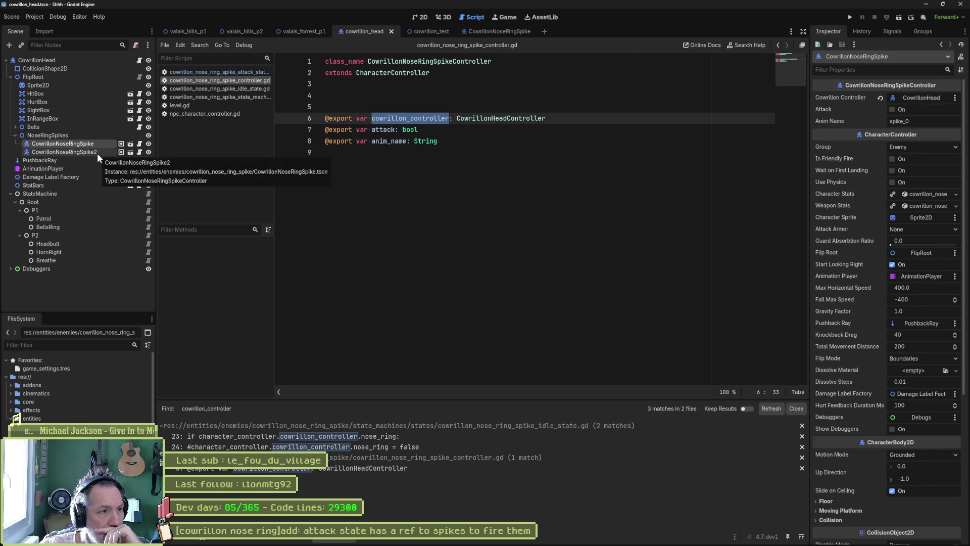
pyautogui.click(195, 88)
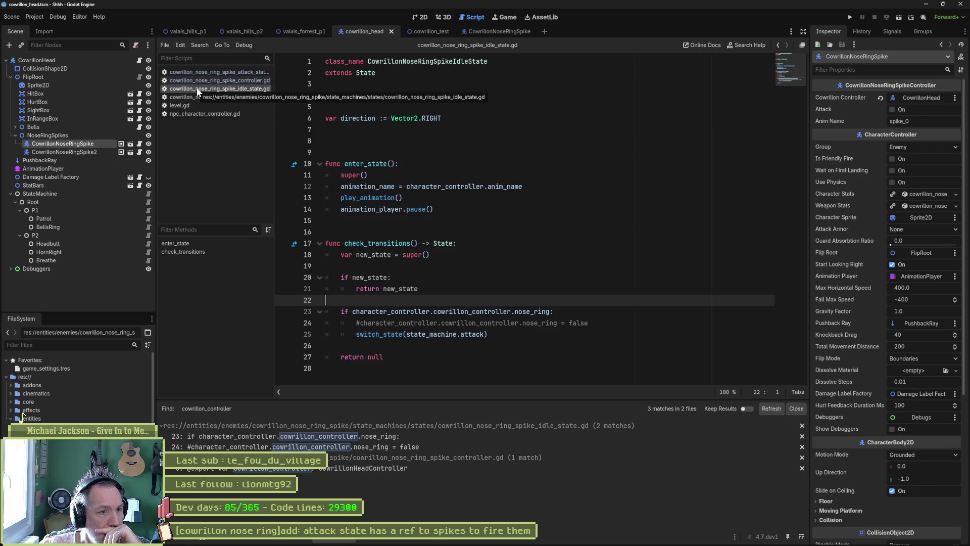
pyautogui.click(197, 97)
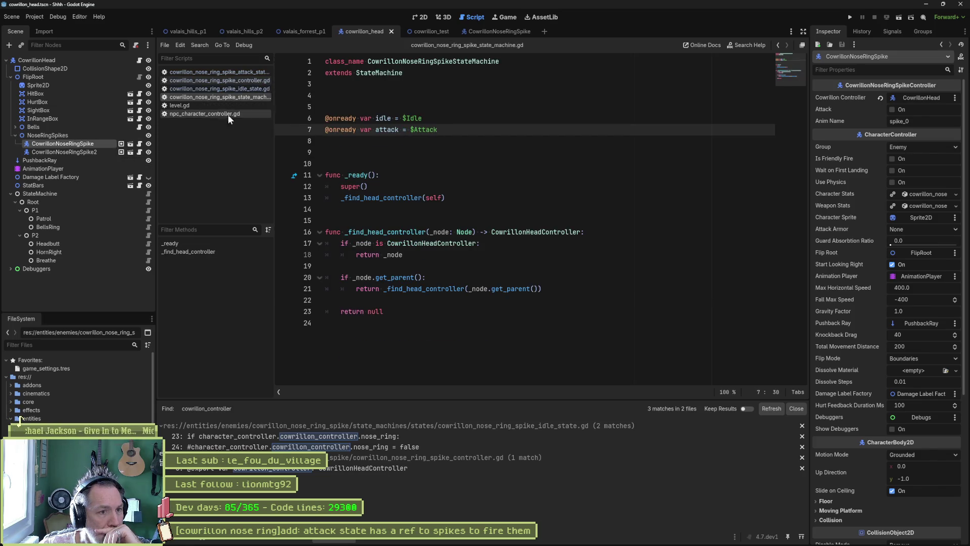